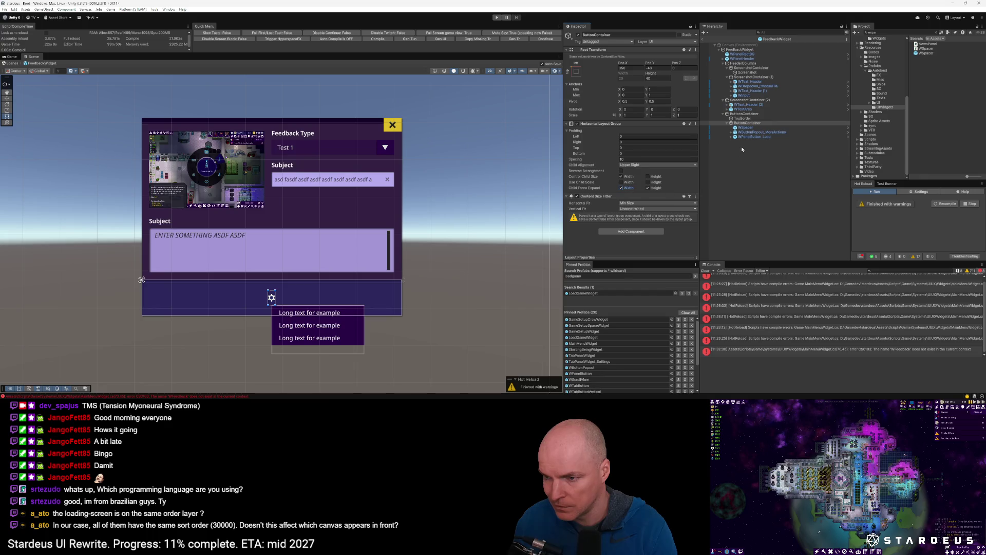
Set the button row's Horizontal Fit to Unconstrained and stop it controlling child width.
click(631, 204)
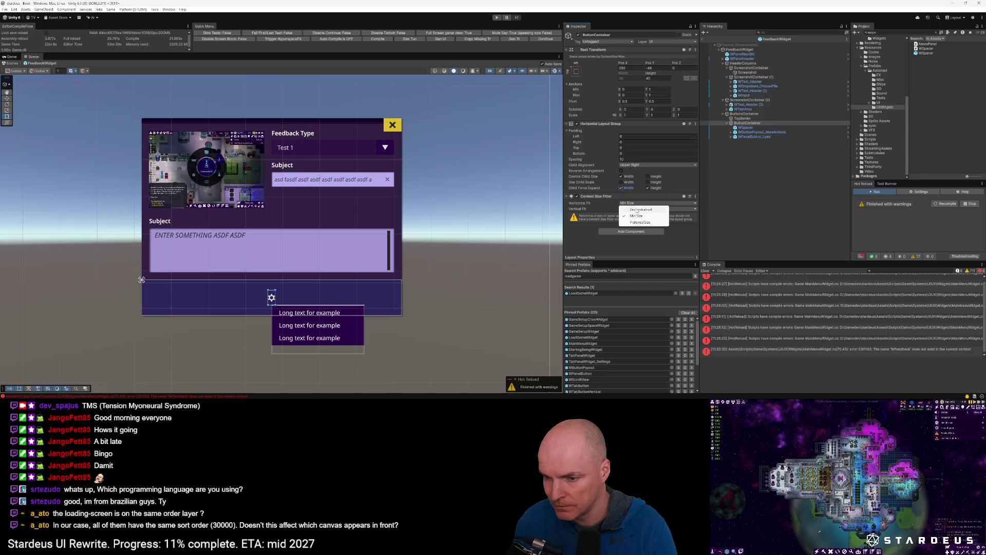
click(637, 209)
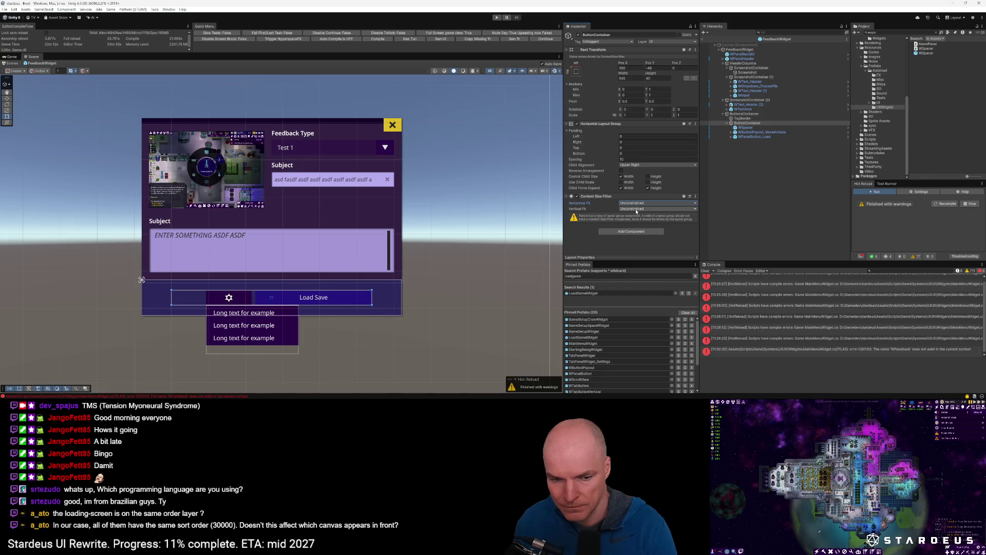
click(621, 176)
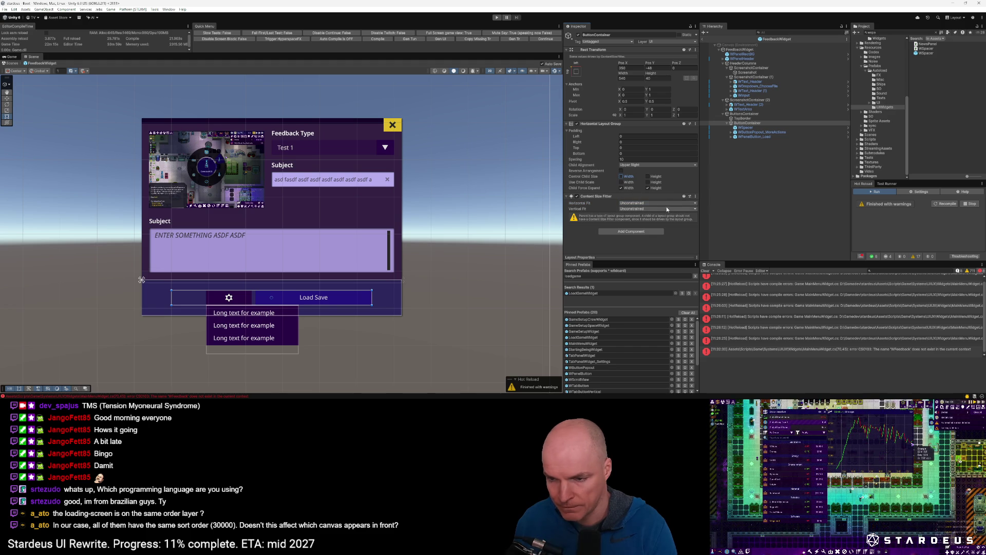
Make the gear button 40 wide and the Load Save button 250 wide.
click(746, 128)
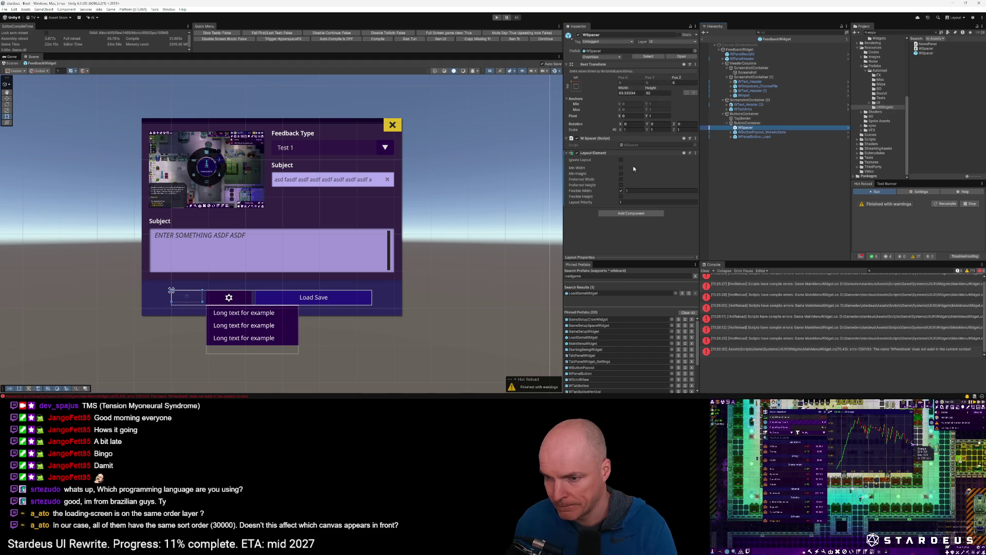
click(762, 132)
click(634, 93)
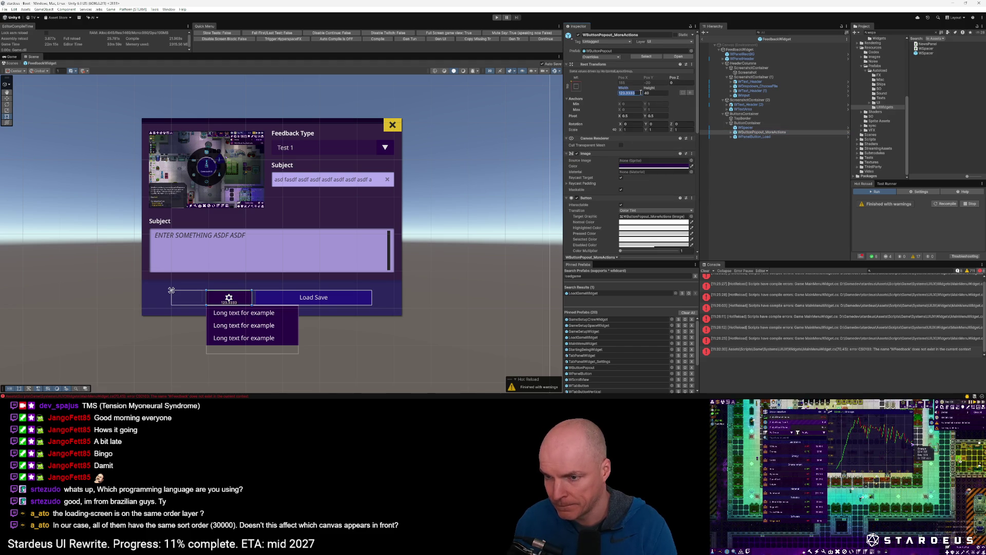
text(40)
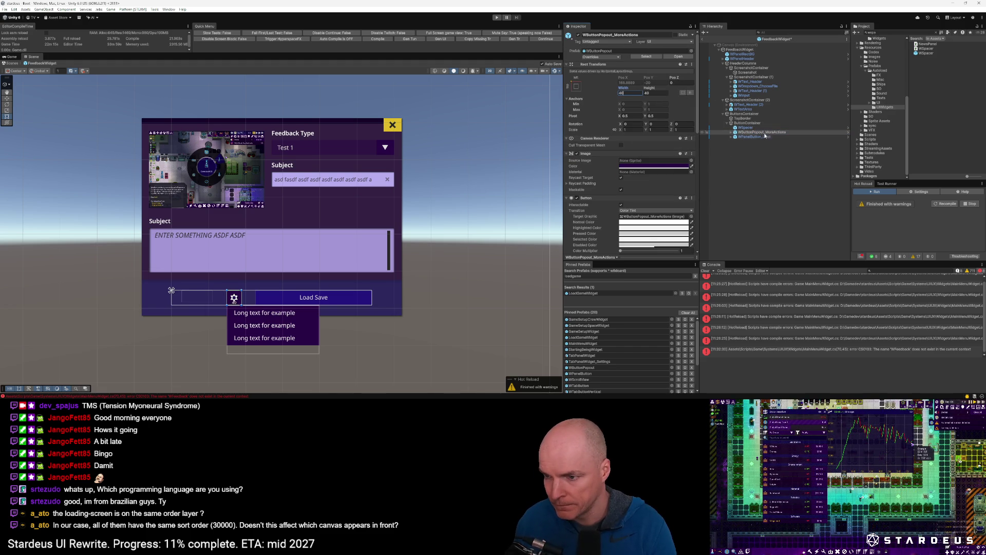
click(755, 136)
click(634, 92)
text(250)
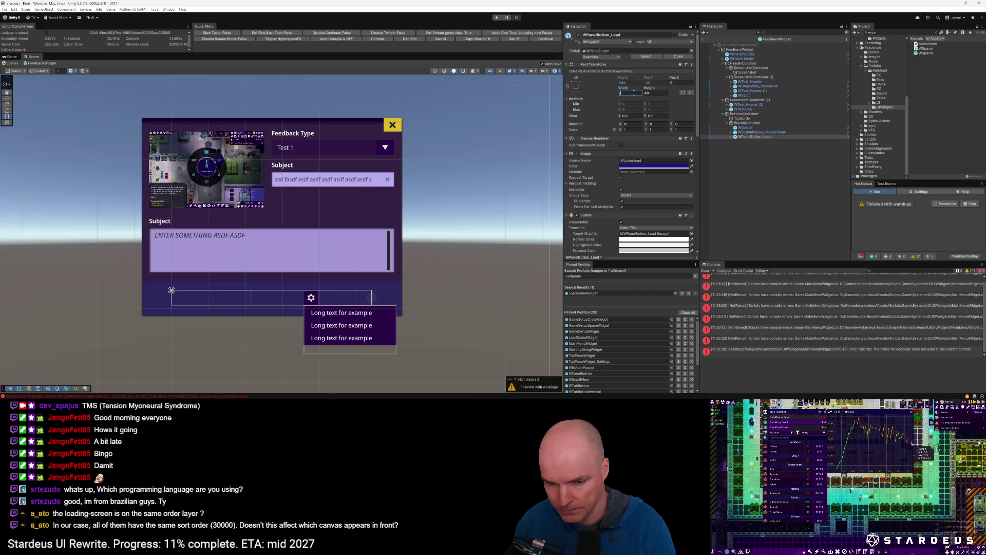
Recheck the spacer and row layout, toggling child-width stretching on and back off.
click(746, 128)
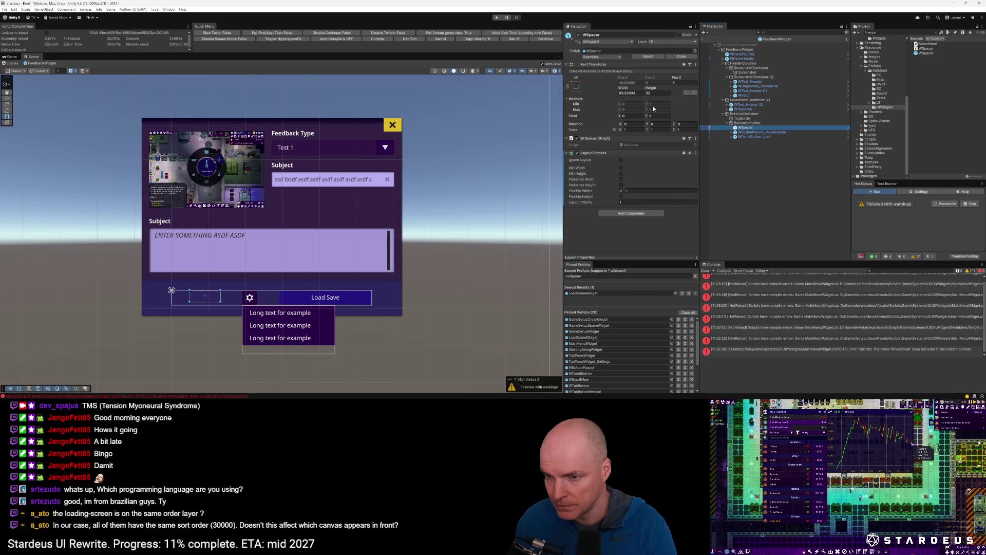
click(743, 123)
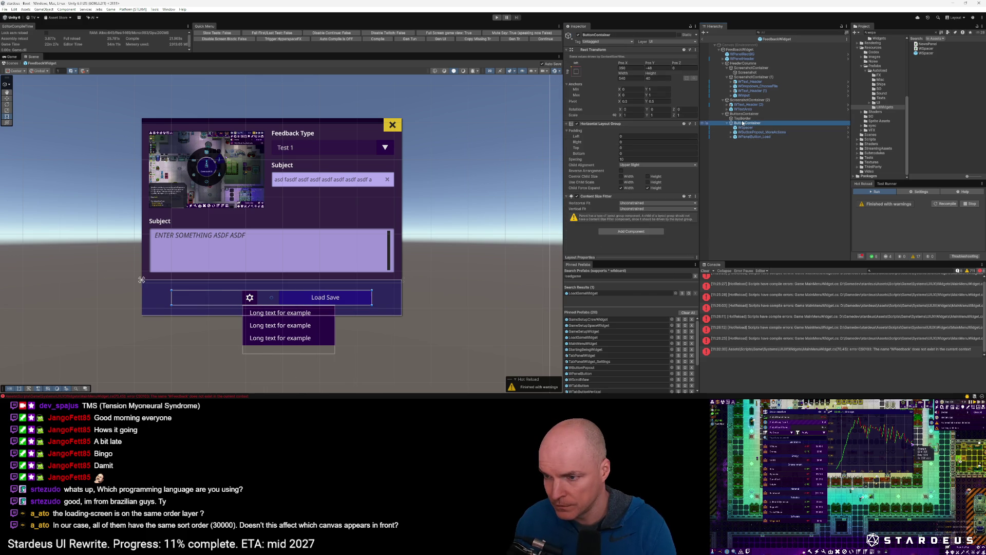
click(622, 177)
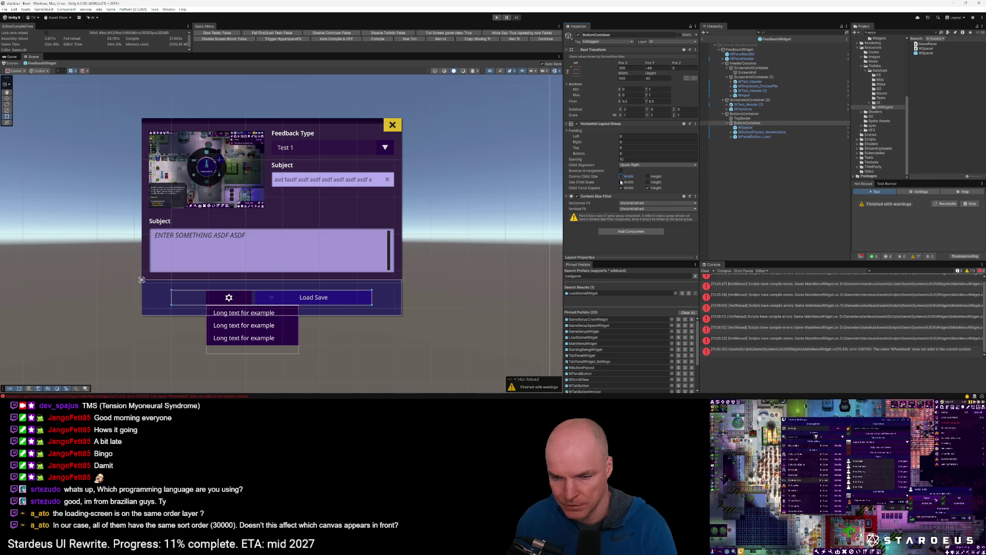
click(621, 177)
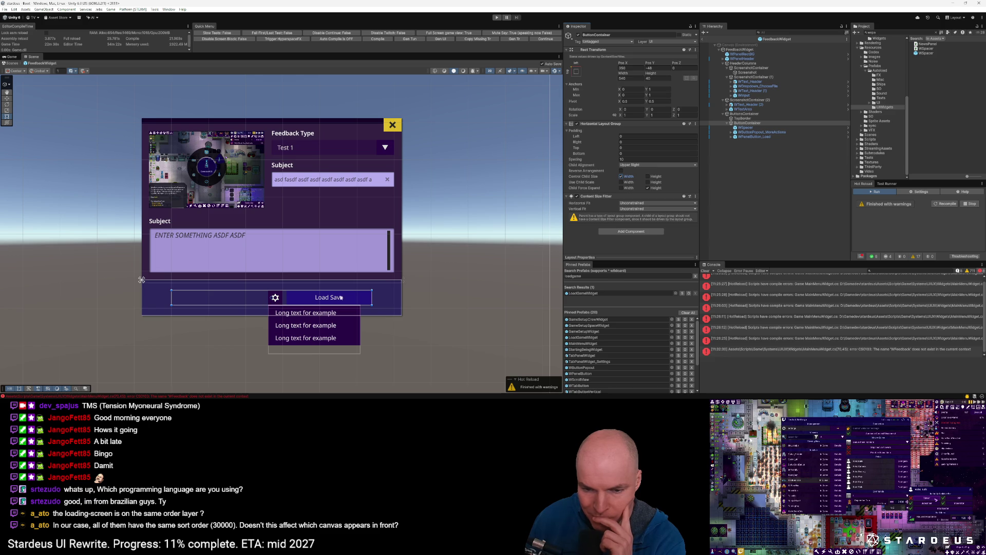
click(747, 118)
Give ButtonsContainer's Vertical Layout Group 20 padding on the right, top and bottom.
click(746, 113)
click(631, 136)
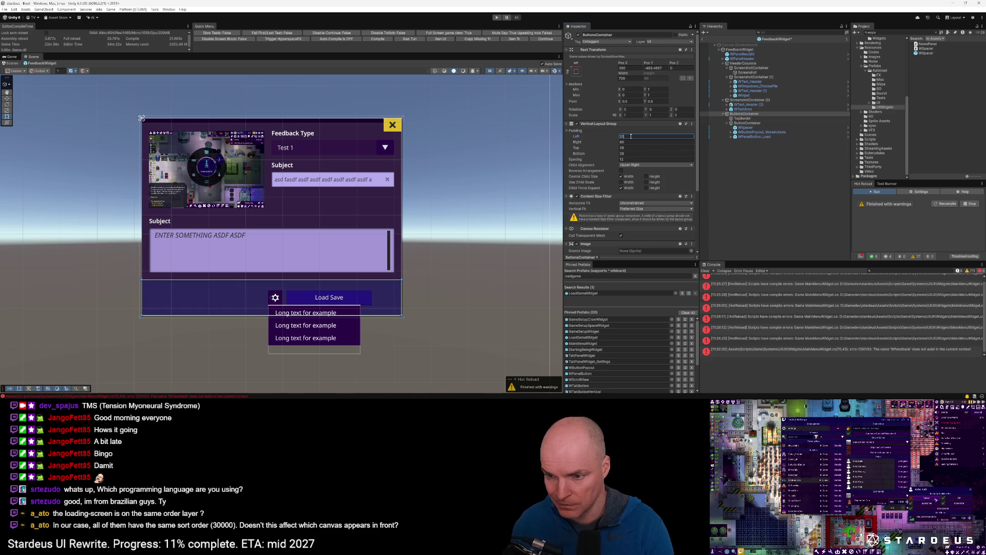
click(632, 142)
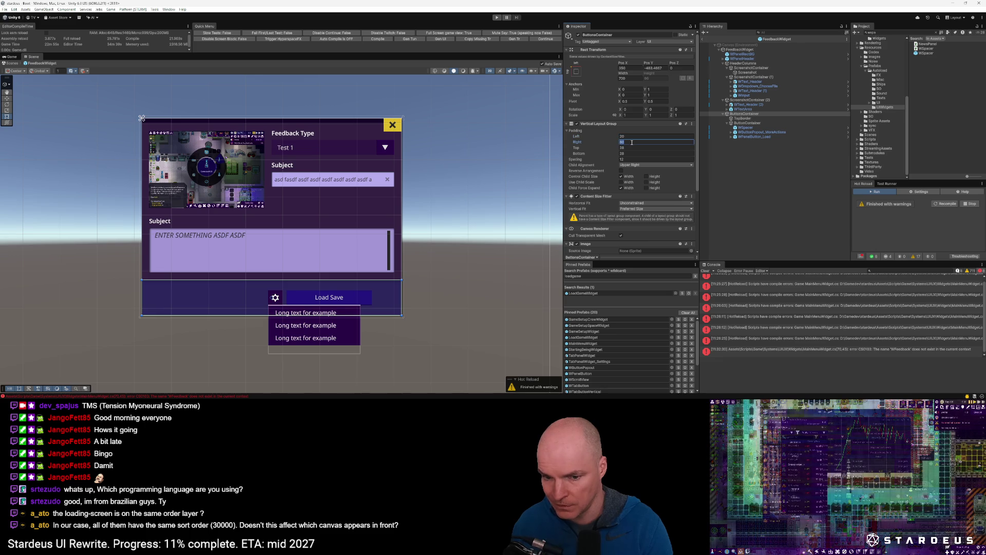
text(20)
key(Tab)
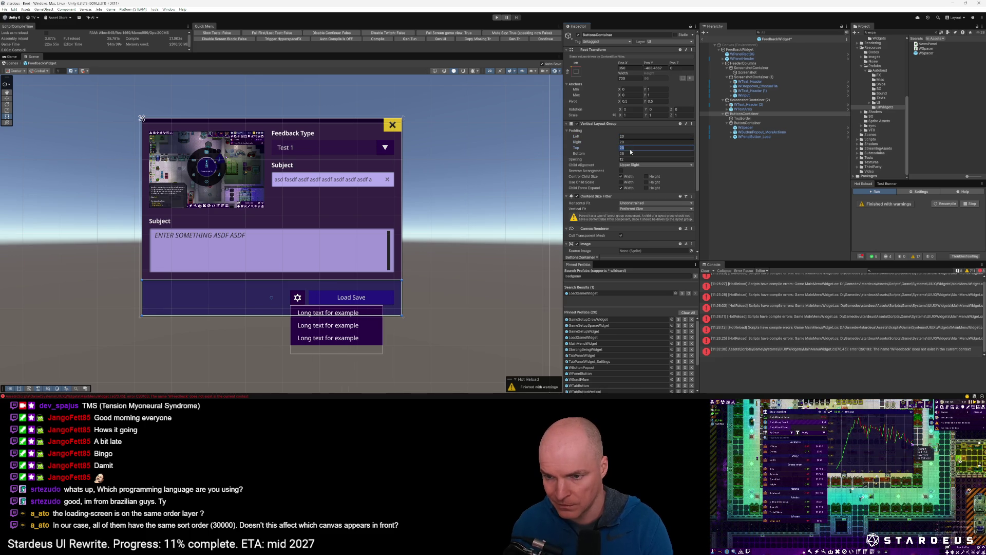
text(20)
key(Tab)
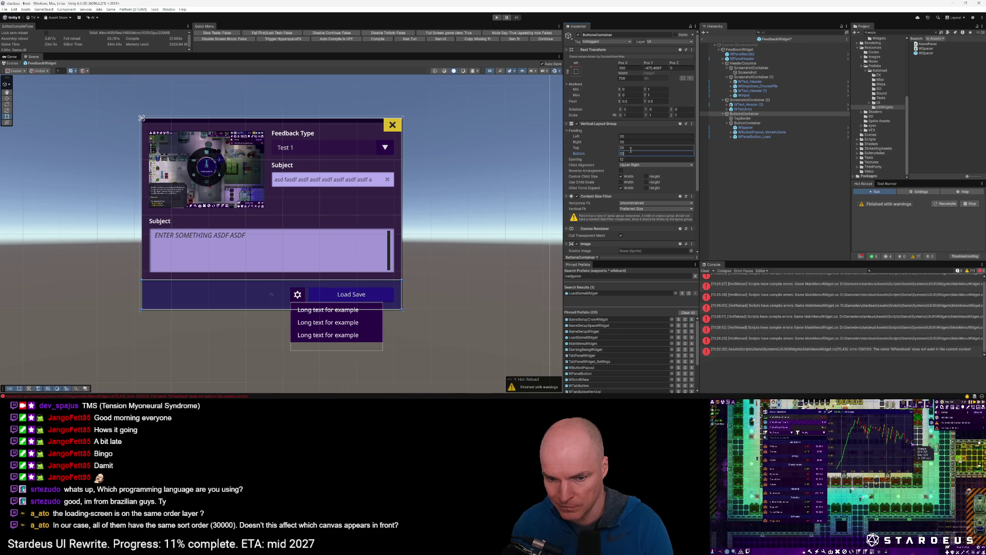
key(Tab)
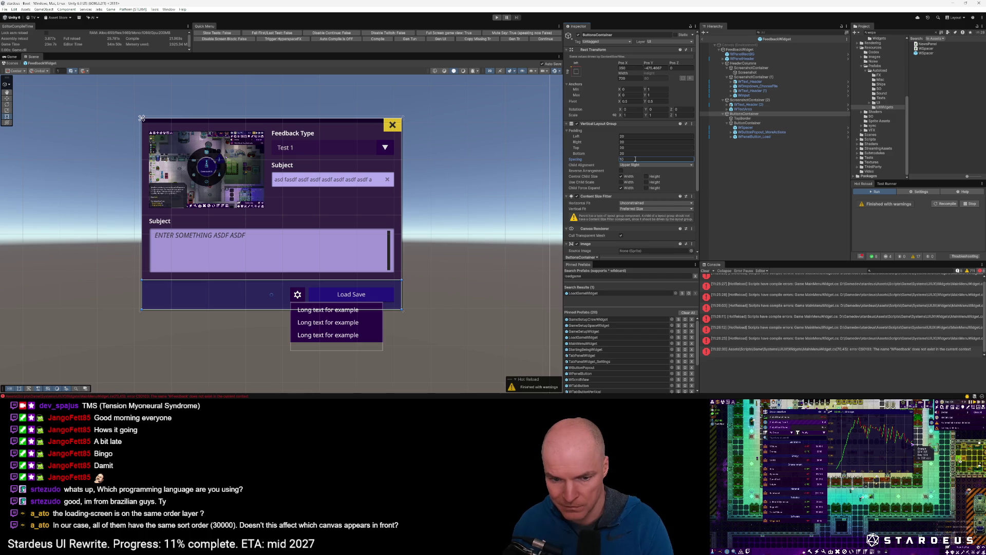
Move WButtonPopout_MoreActions above WSpacer in ButtonContainer so the gear sits at left.
click(747, 119)
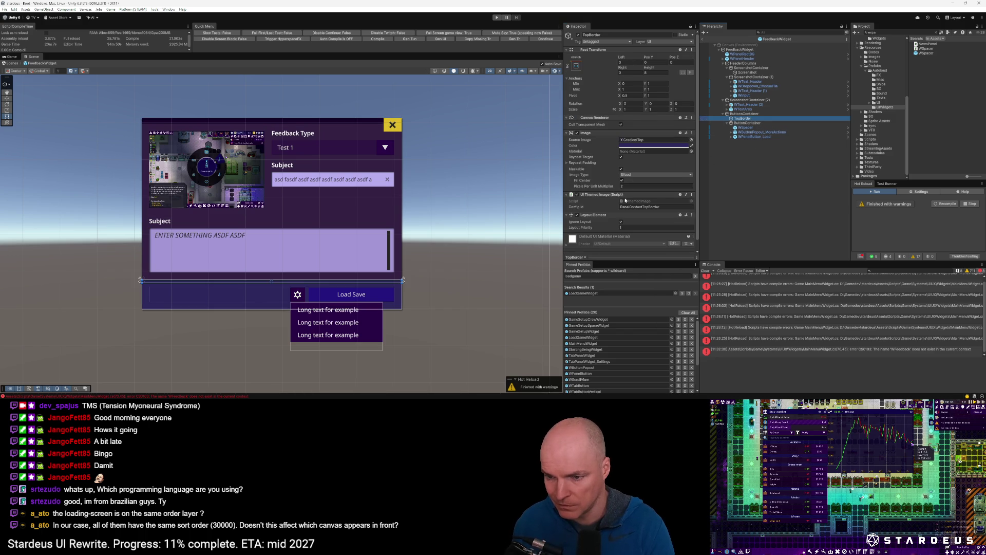
scroll(627, 196, down, 1)
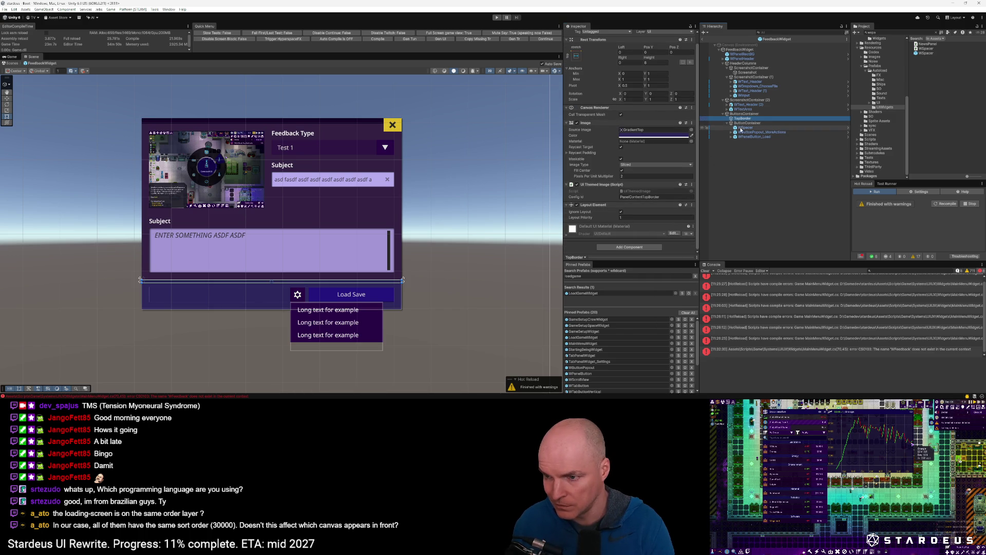
scroll(382, 291, down, 2)
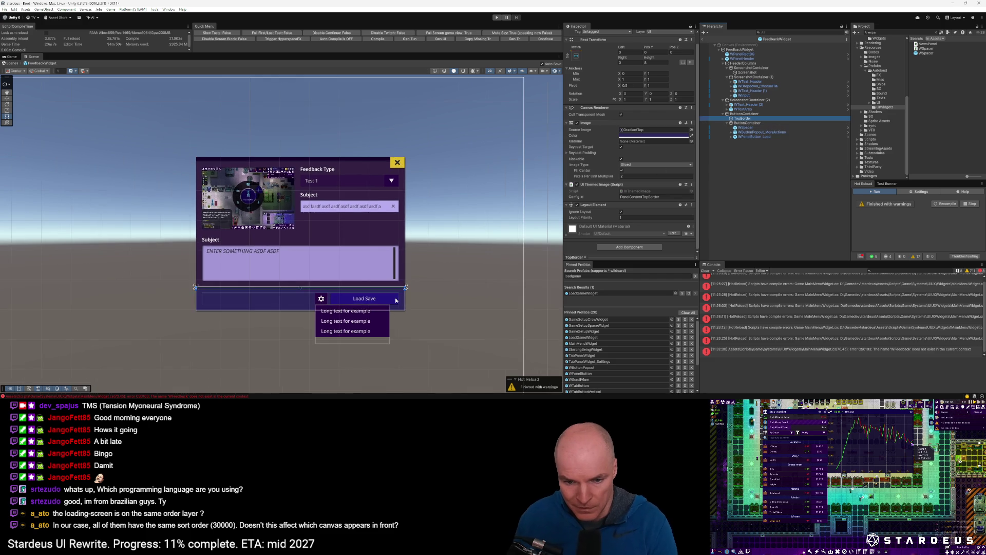
scroll(382, 291, up, 5)
scroll(383, 291, up, 1)
scroll(383, 291, down, 2)
scroll(384, 289, down, 3)
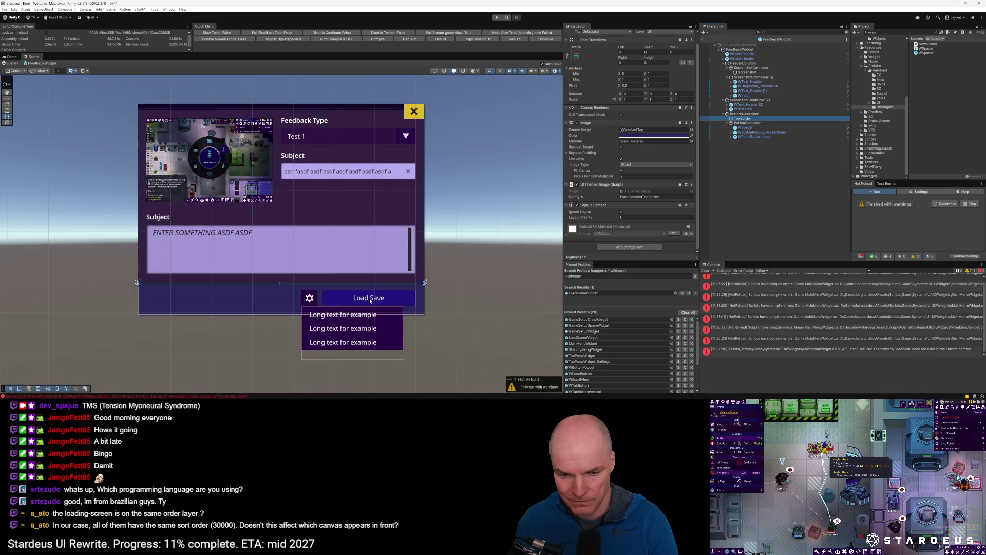
click(745, 128)
drag(745, 132, 745, 126)
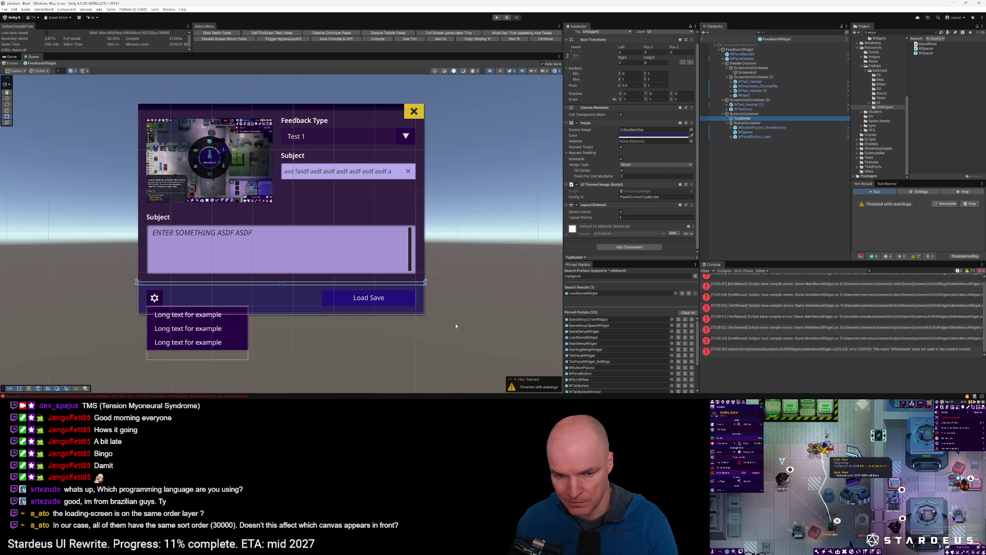
click(441, 322)
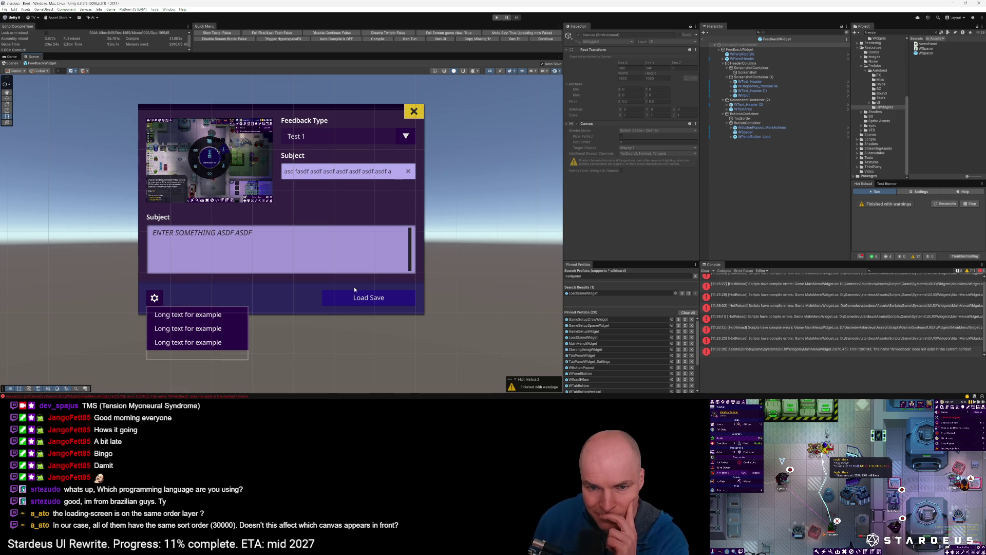
click(383, 298)
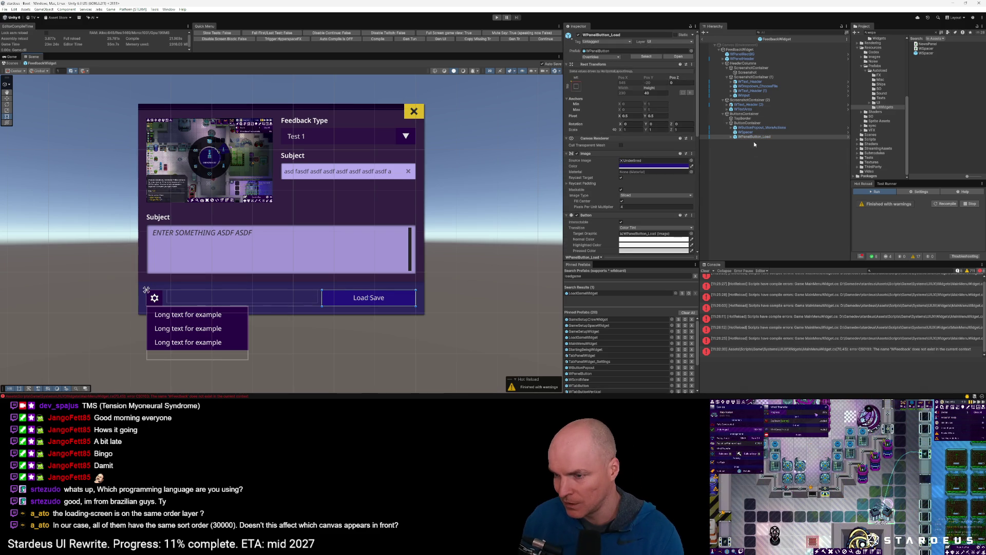
key(ctrl+d)
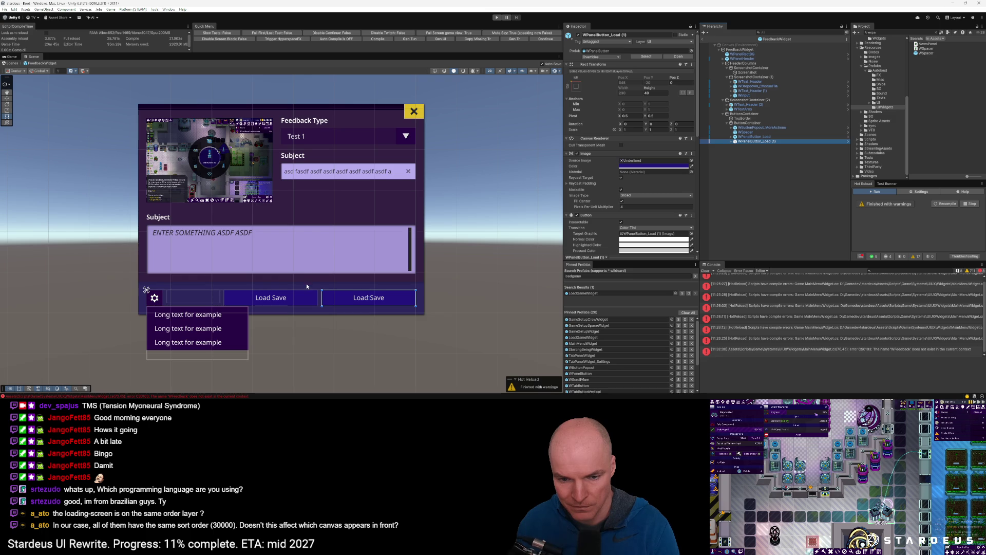
click(754, 137)
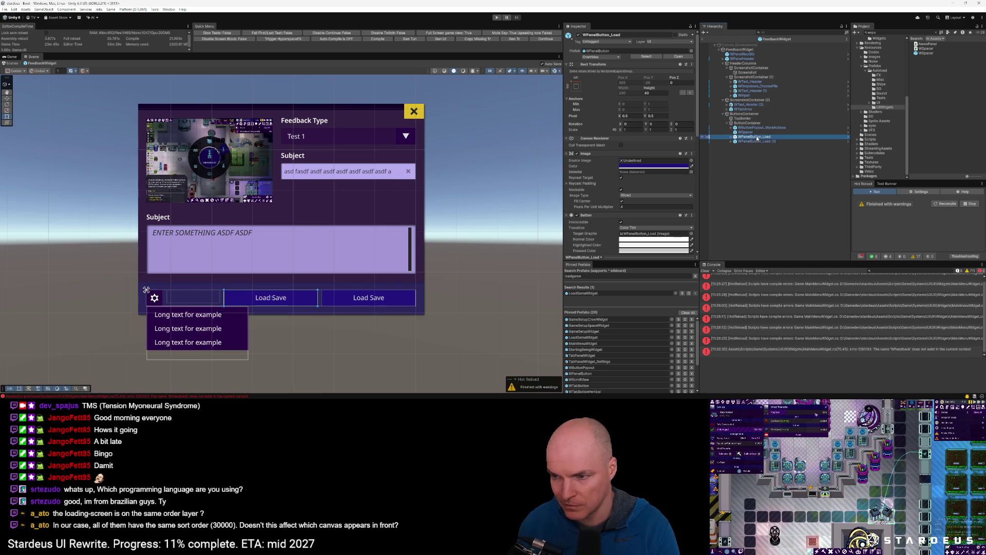
key(Delete)
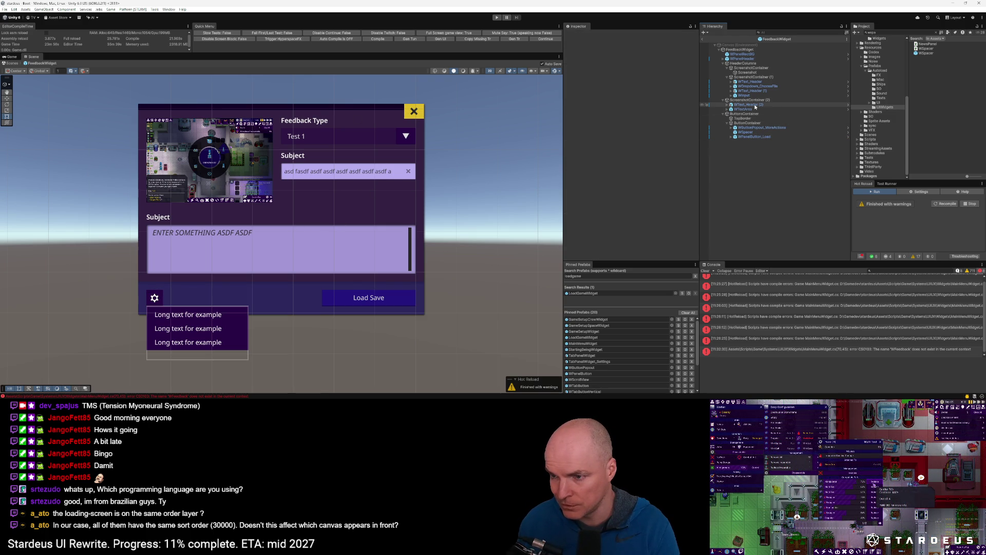
Assign the Starmap1 sprite to the screenshot Image.
click(747, 72)
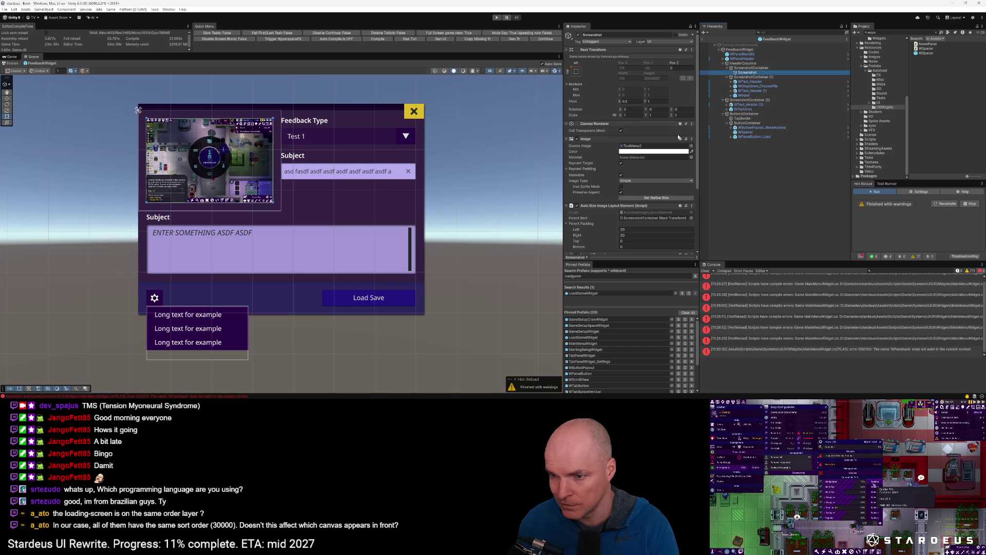
click(692, 146)
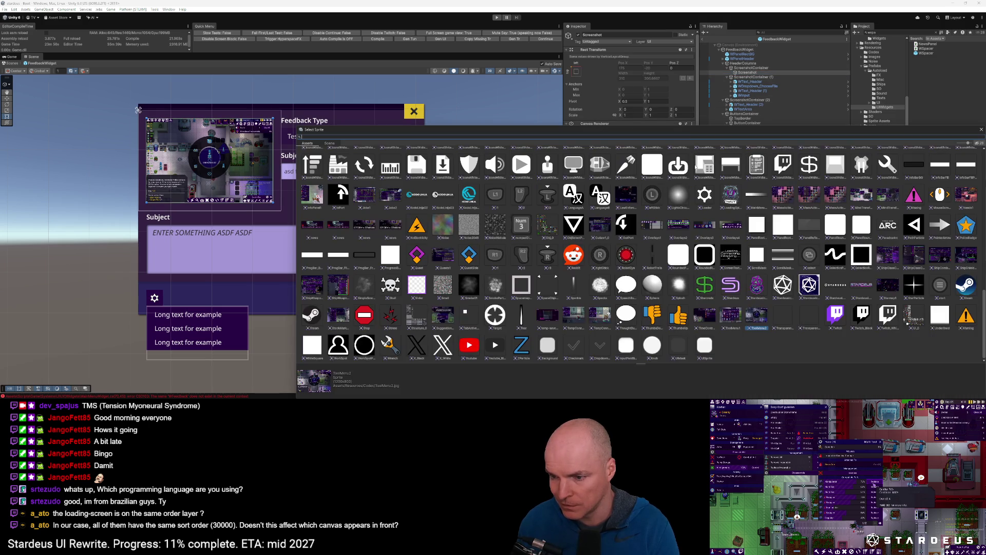
click(888, 288)
double_click(888, 289)
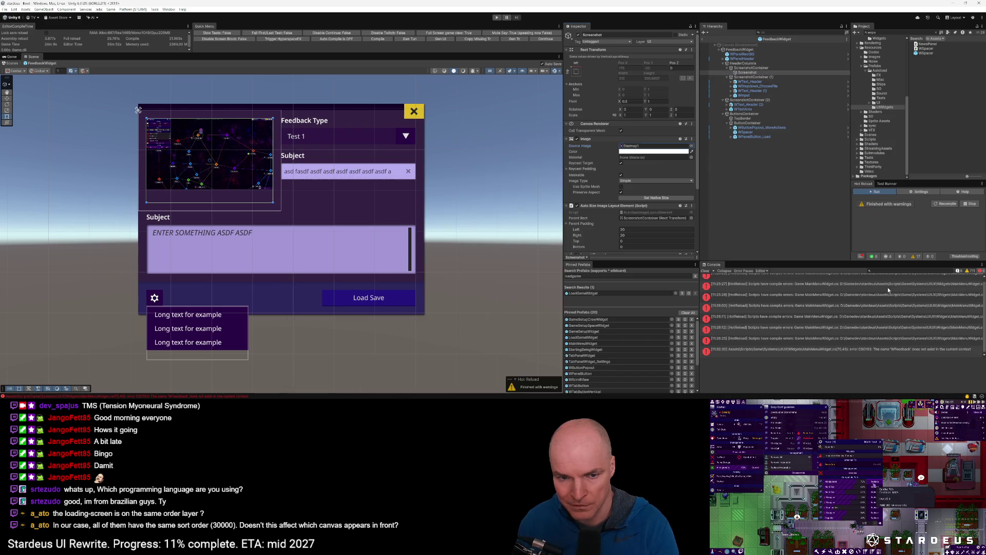
Run the Auto Size Image Layout Element's sizing command on the screenshot.
right_click(751, 73)
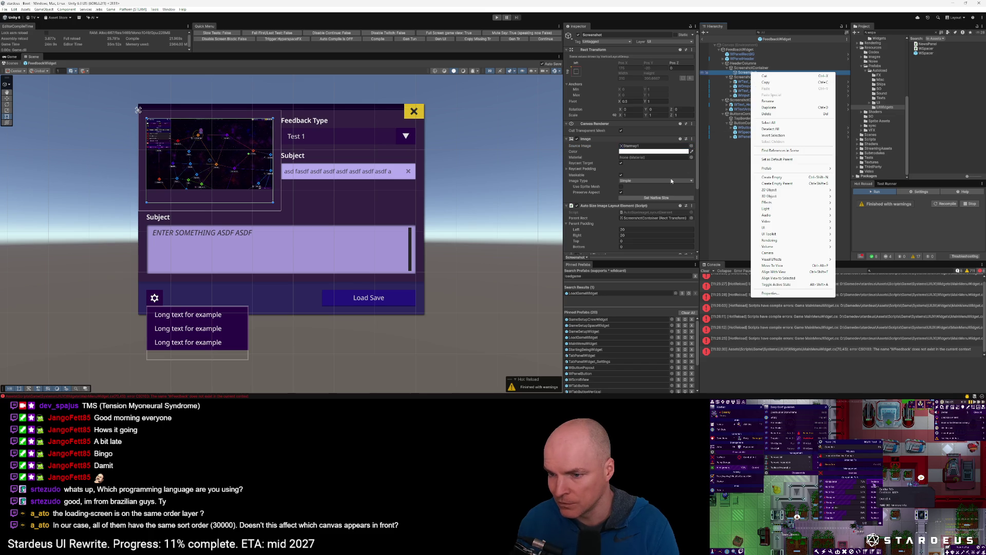
click(628, 205)
right_click(629, 205)
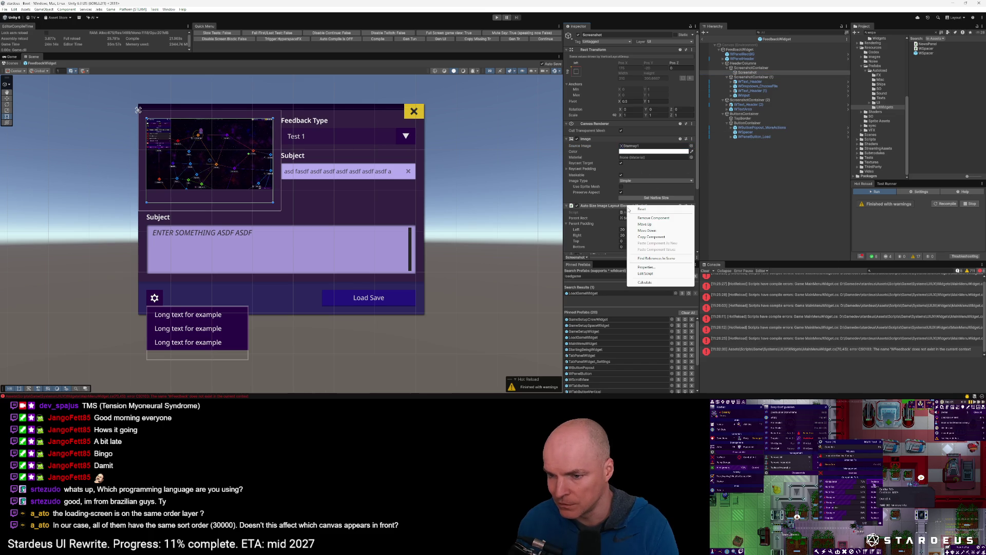
click(651, 281)
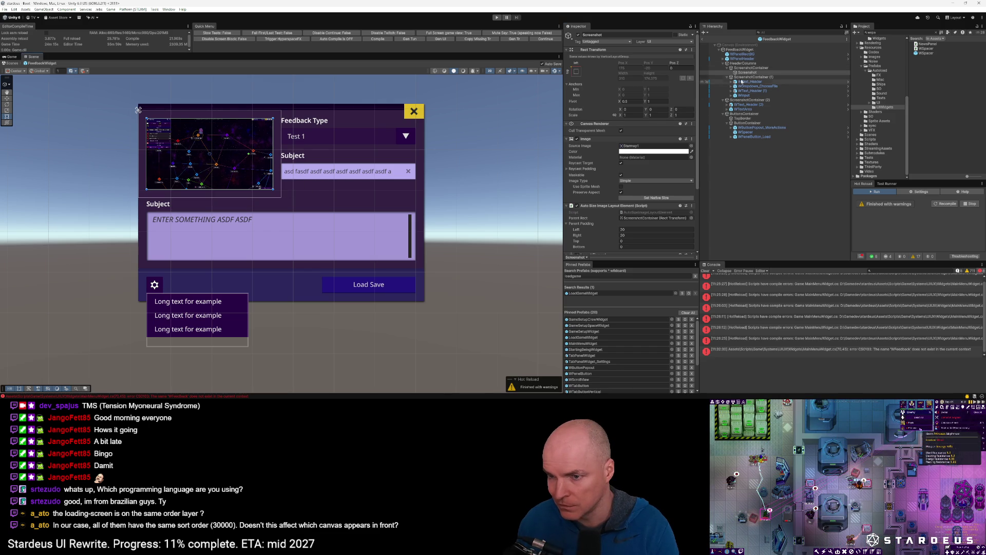
Set the screenshot Layout Element's Preferred Height to 70.
scroll(671, 182, down, 3)
scroll(670, 192, down, 1)
click(657, 199)
text(70)
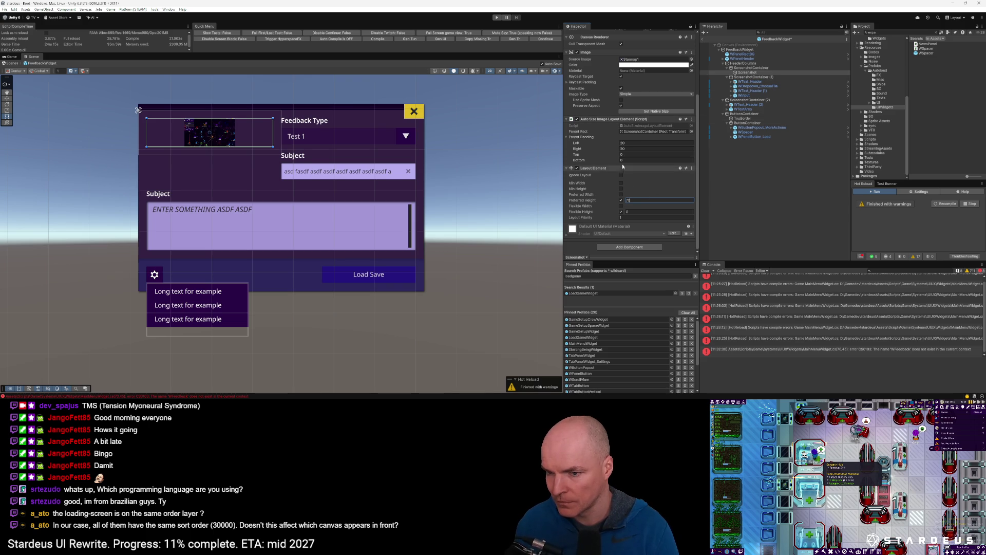
Refit the screenshot height to 174.375, select Canvas (Environment), and start Play mode.
right_click(628, 121)
click(668, 196)
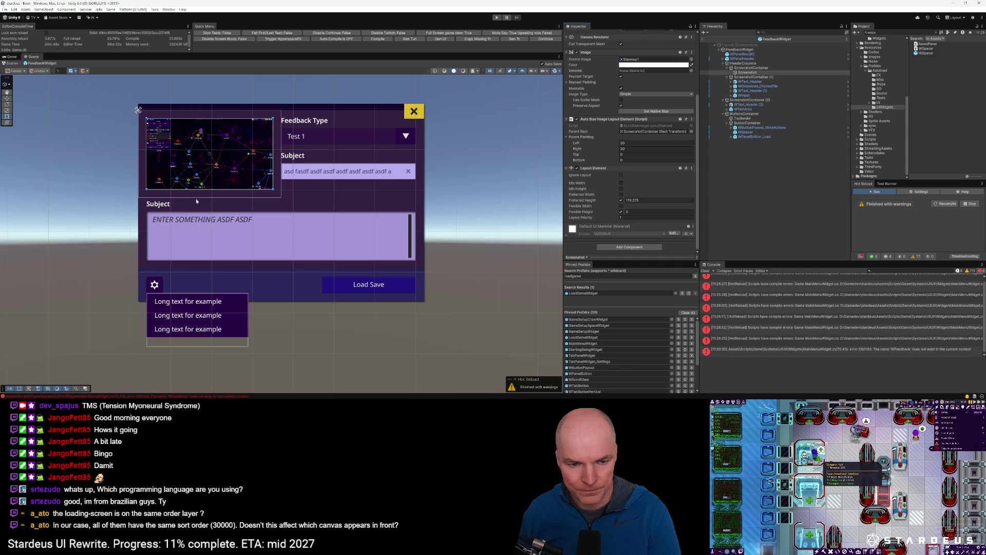
click(465, 209)
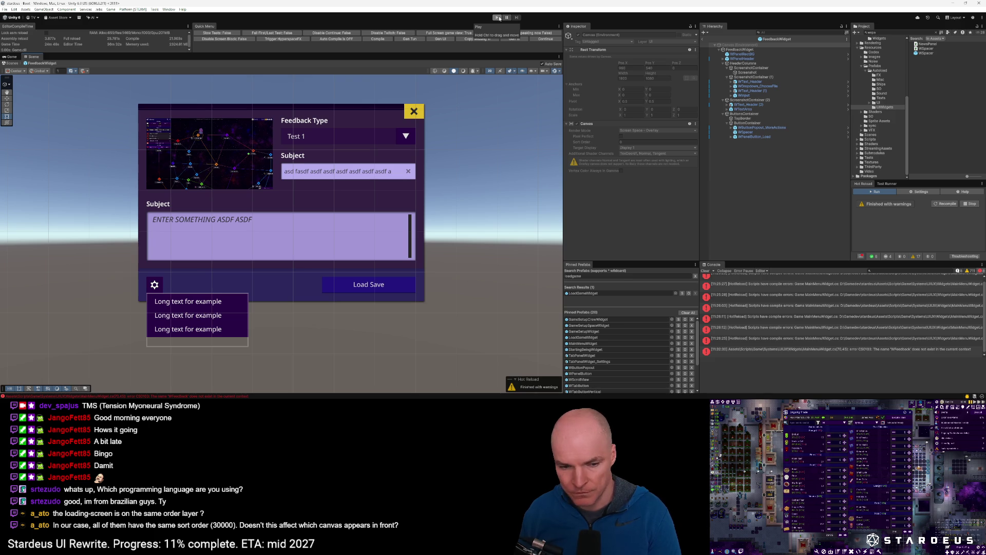
click(500, 18)
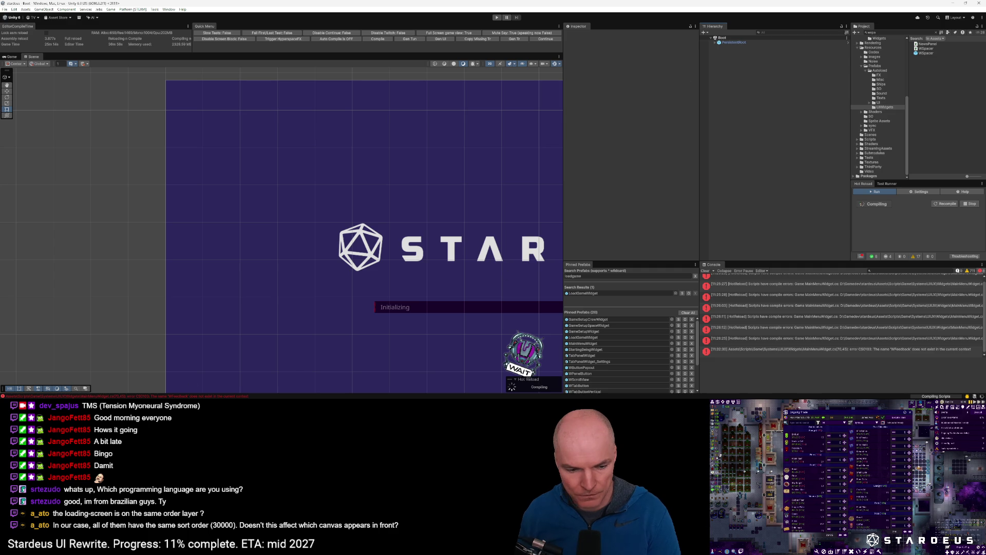
key(alt+Tab)
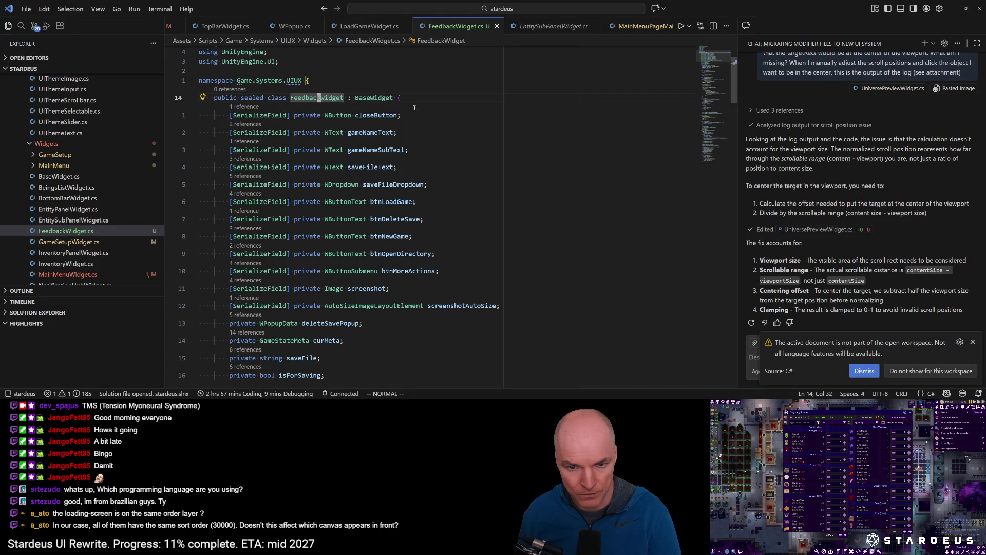
Rename the gameNameText field to txtCategory and save.
click(364, 115)
key(j)
key(h)
key(h)
key(h)
key(c)
text(txt)
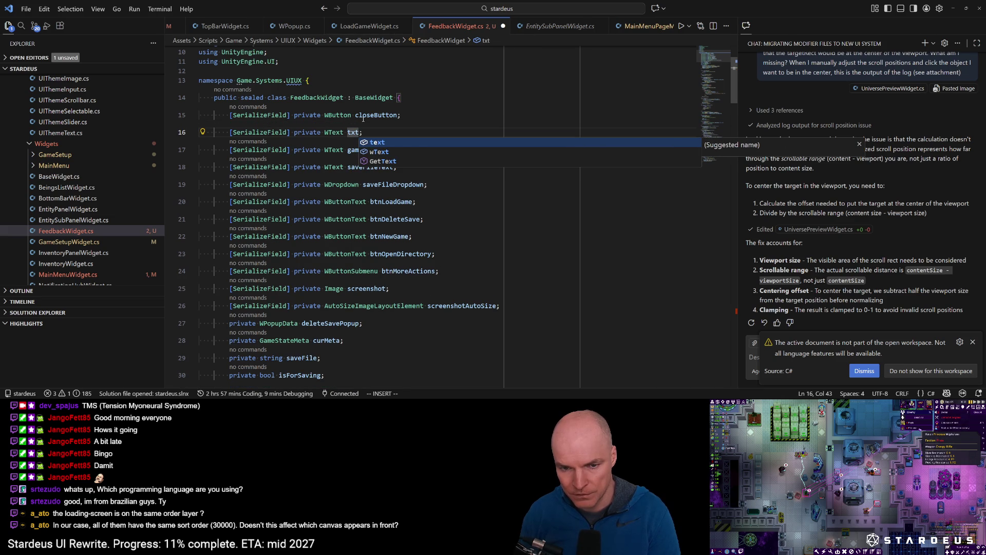
text(Category)
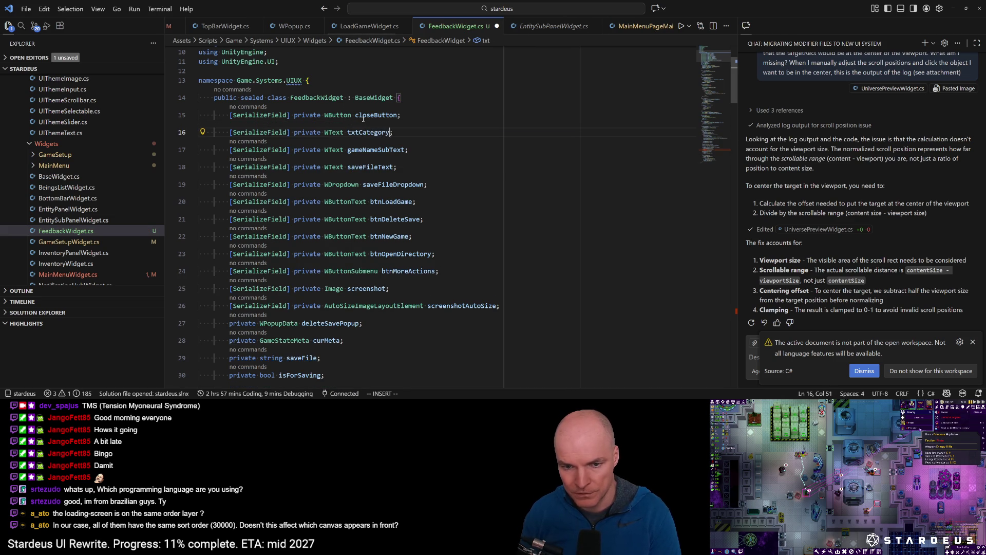
key(Escape)
key(ctrl+s)
Rename gameNameSubText to txtSubject and saveFileText to textFeedback, then save.
key(j)
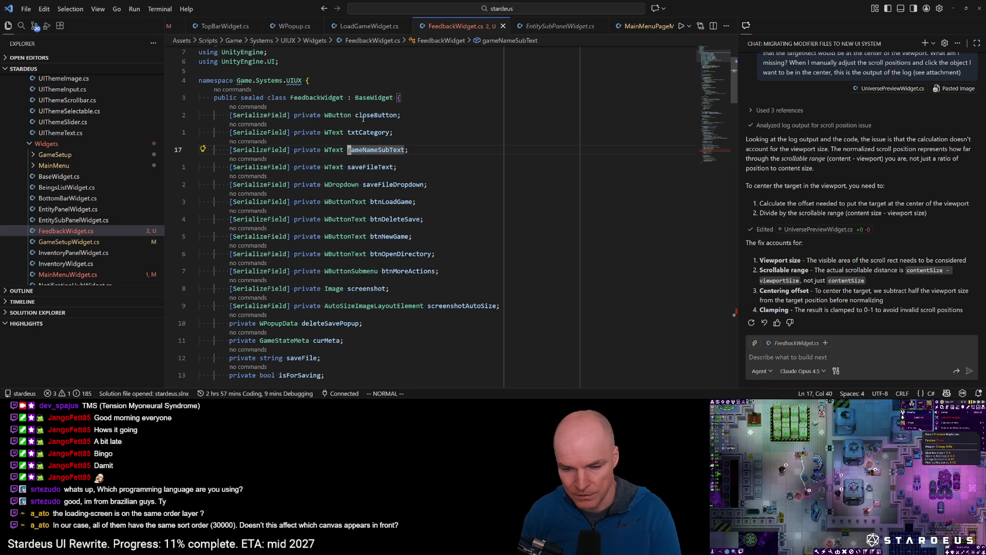
text(ciw)
text(txtSubject)
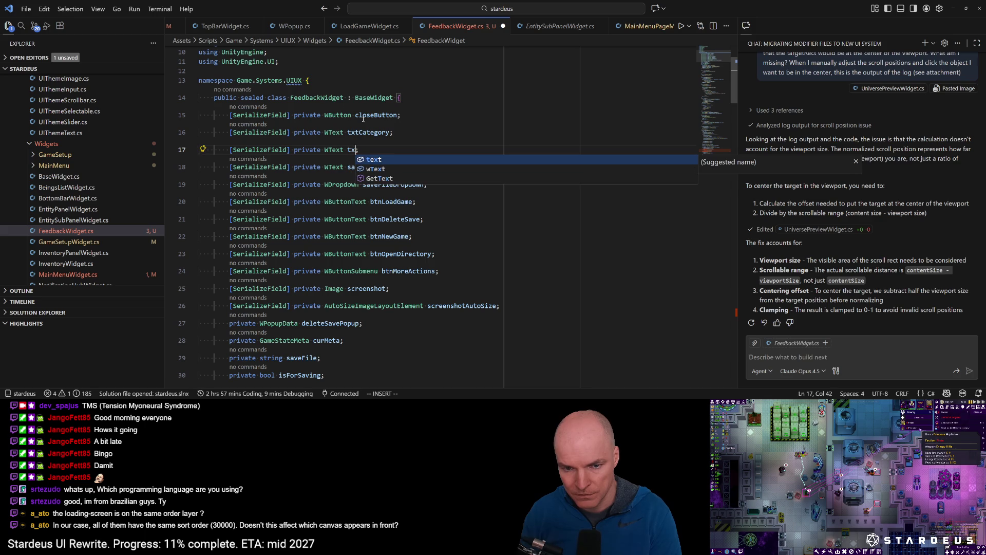
key(Escape)
key(j)
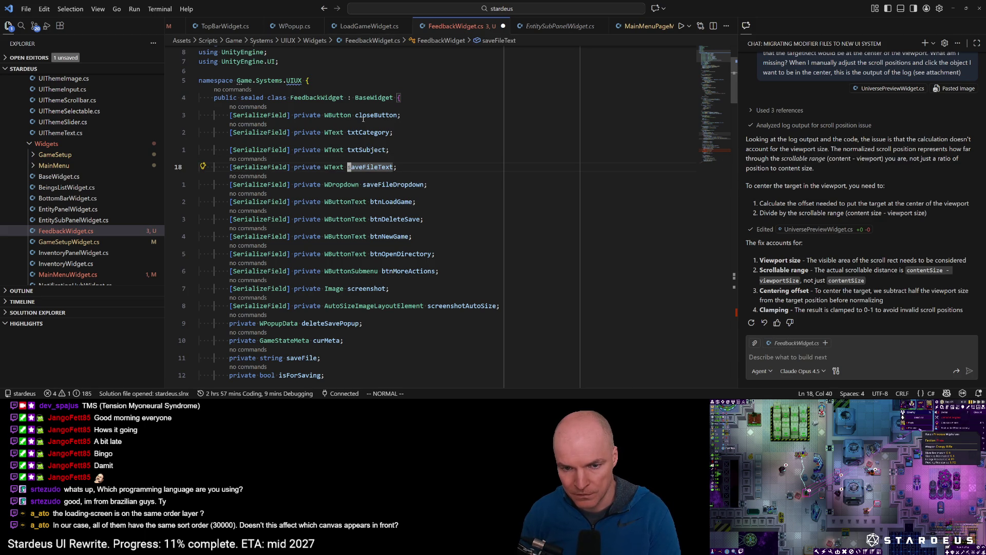
text(ciwtext)
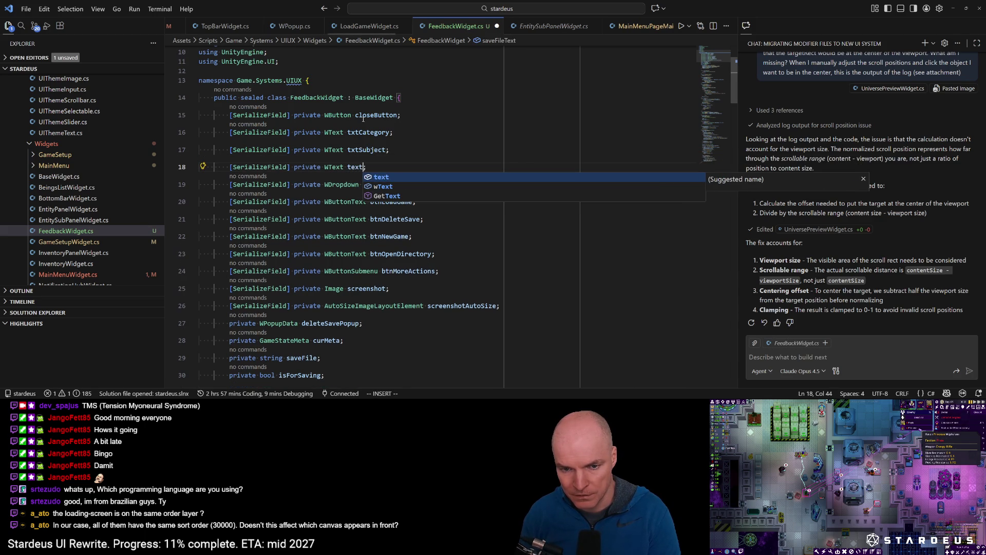
text(Descr)
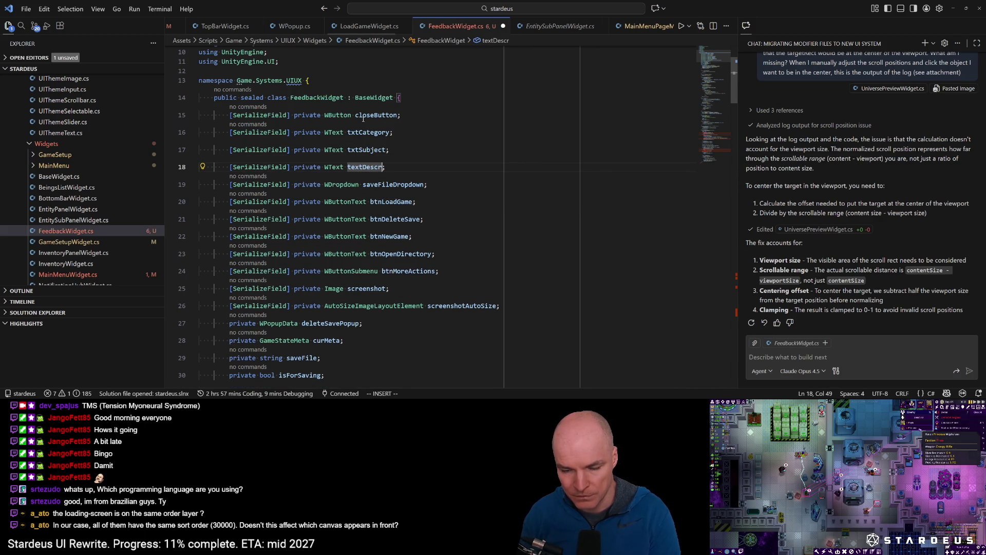
key(BackSpace)
key(BackSpace)
key(BackSpace)
text(Feedback)
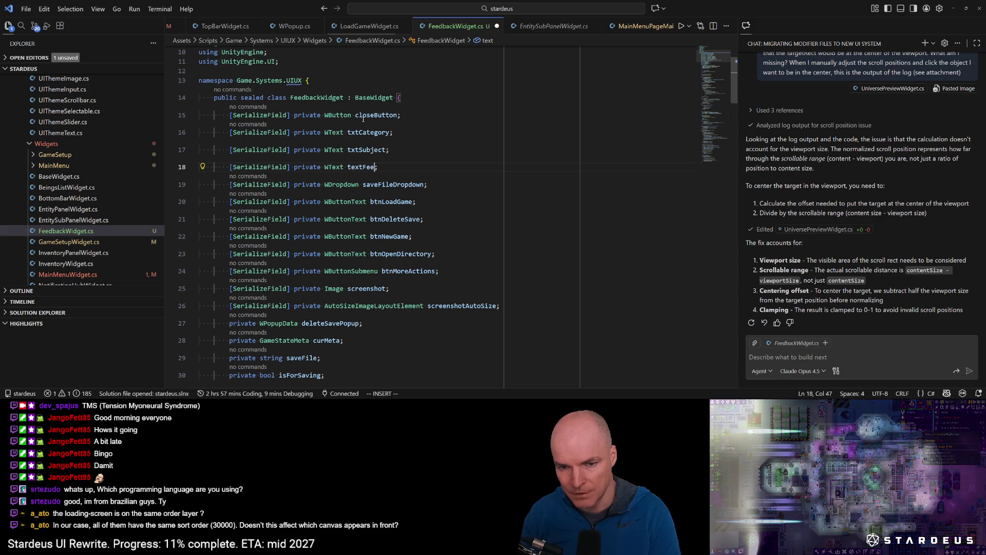
key(Escape)
key(ctrl+s)
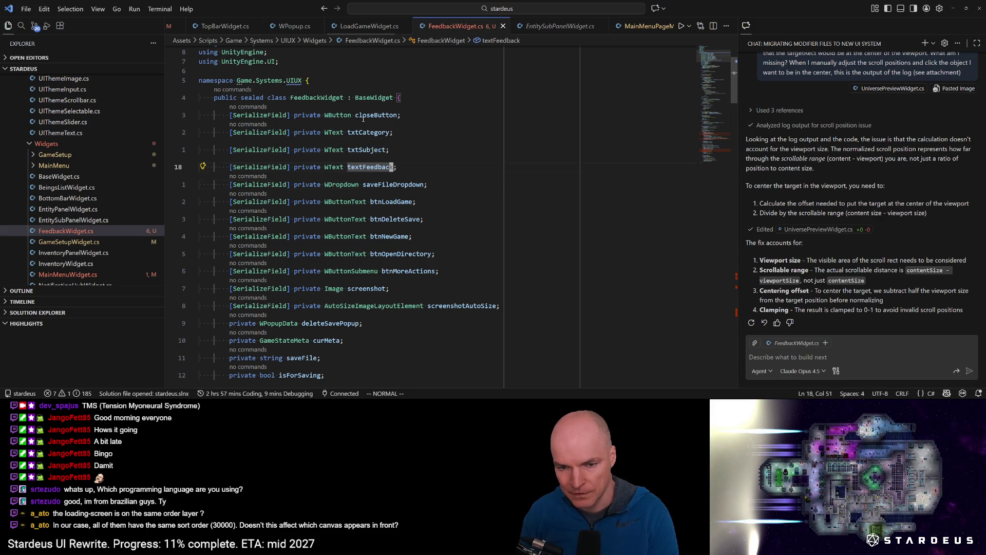
Rename saveFileDropdown to dropCategory and btnLoadGame to btnSubmit.
key(j)
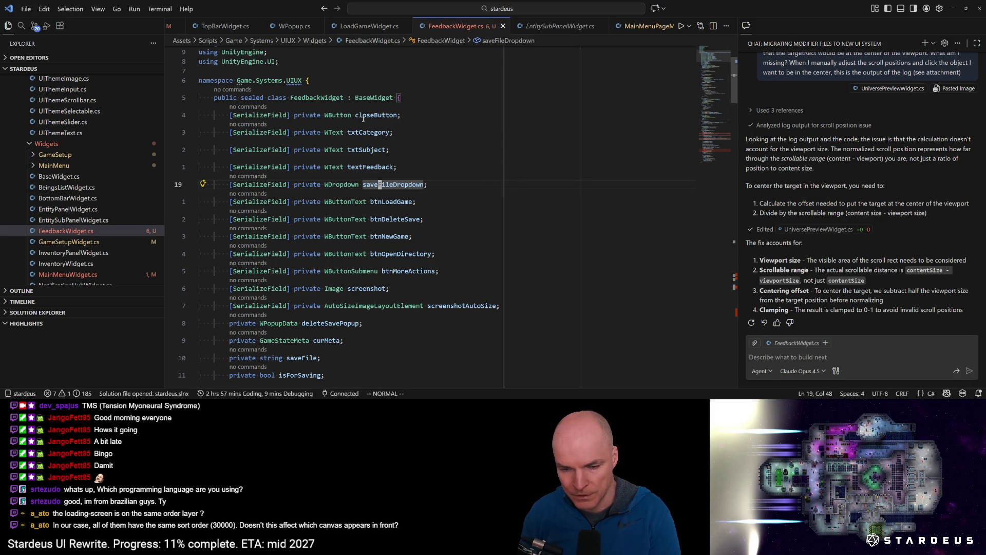
text(cwdrop)
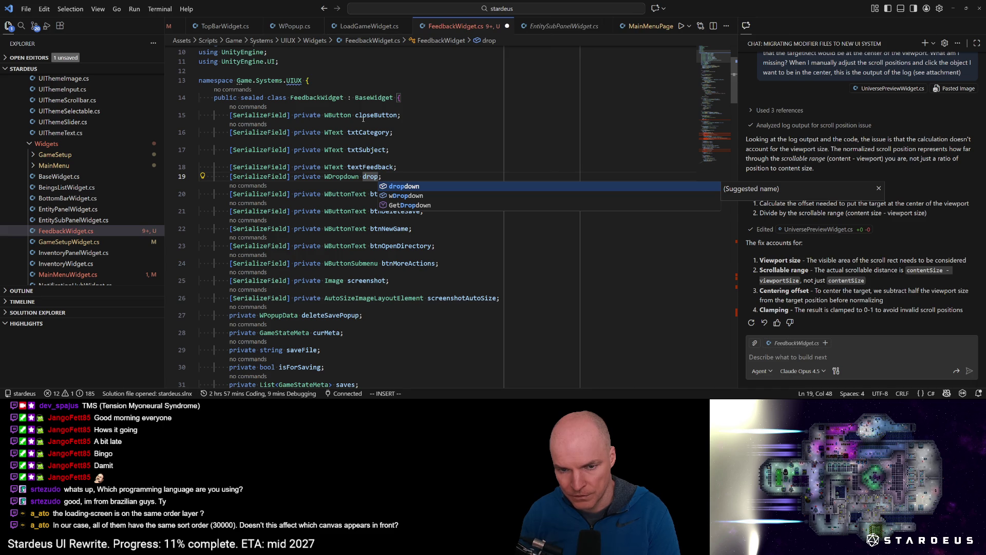
text(Category)
key(ctrl+s)
key(Escape)
key(j)
key(h)
key(h)
key(h)
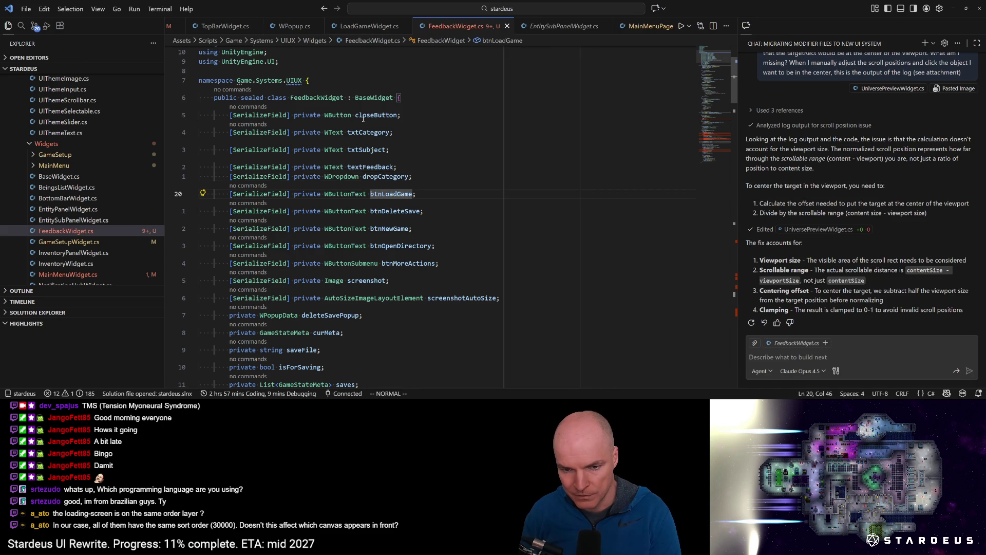
text(cw)
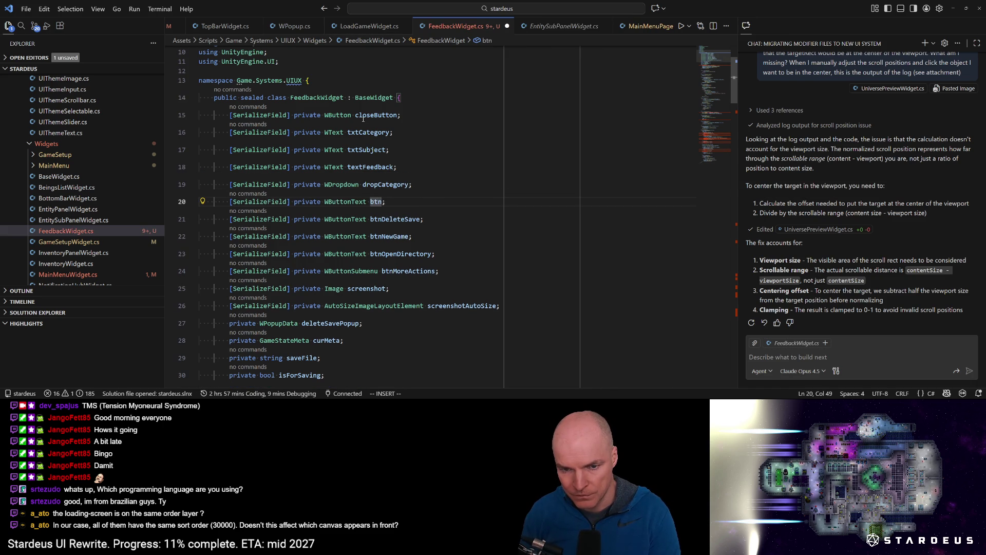
text(Submit)
key(Escape)
key(j)
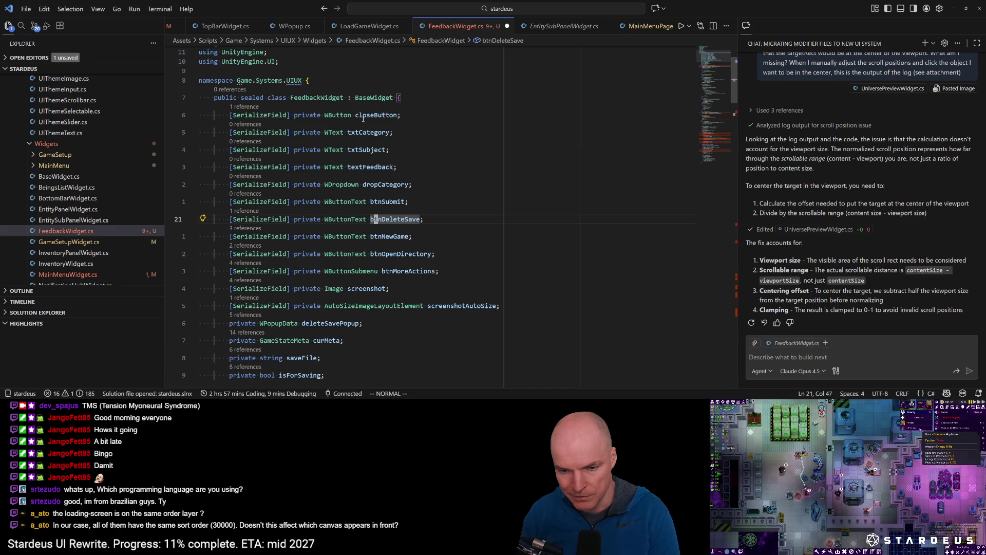
Rename the next two button fields to btnRebuildGraphicsCache and btnOpenSavesDirectory.
text(cwRebuildG)
text(raphicsCach)
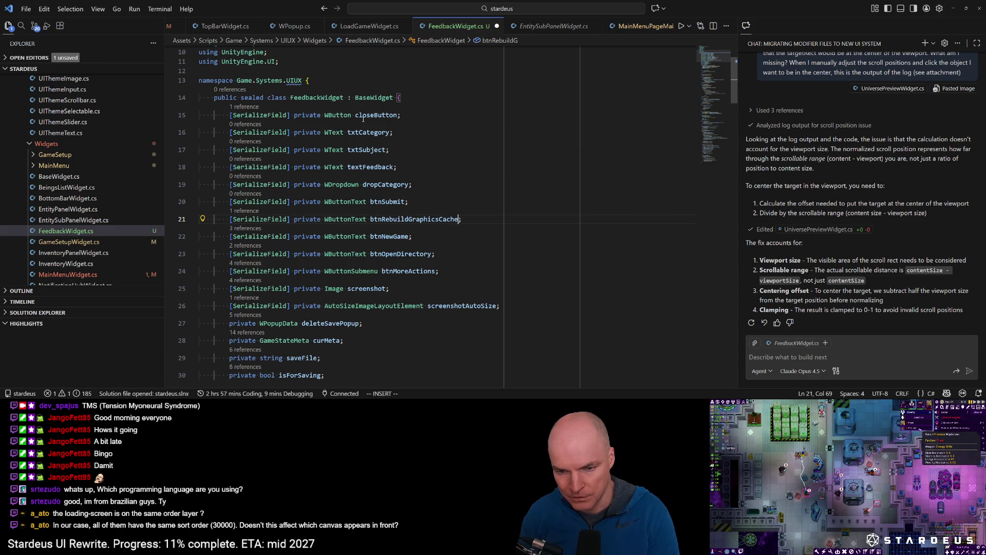
key(Escape)
text(j)
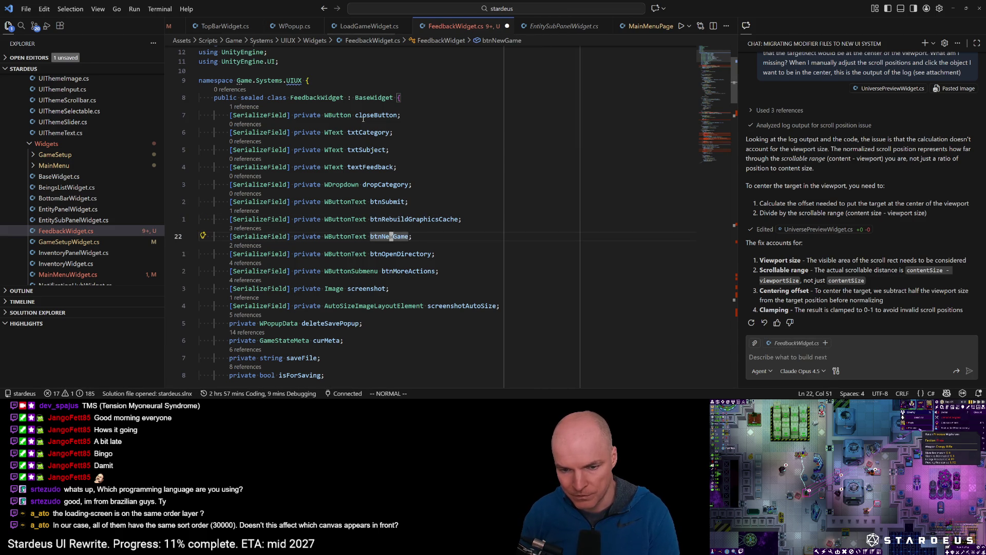
text(cwOpenSa)
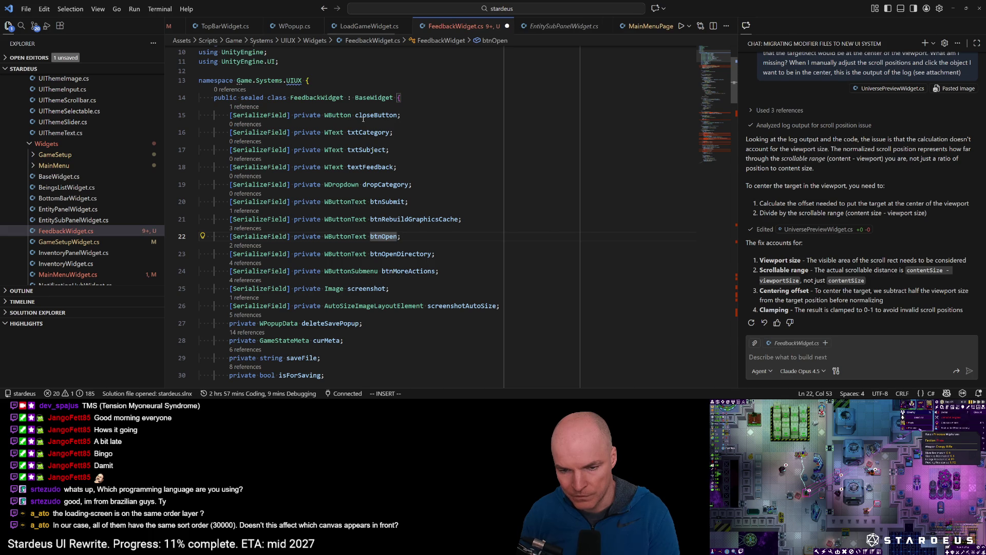
text(vesDire)
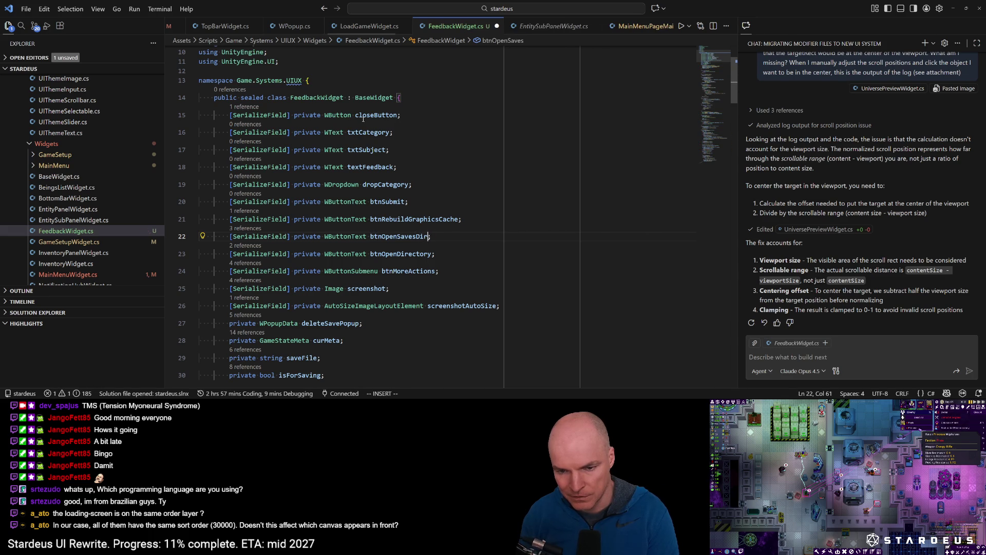
text(ctory)
key(Escape)
Duplicate the btnOpenSavesDirectory line and rename the copy btnOpenLogsDirectory.
key(y)
key(y)
key(p)
key(j)
key(k)
key(shift+a)
text(hhhhhhhhhhh)
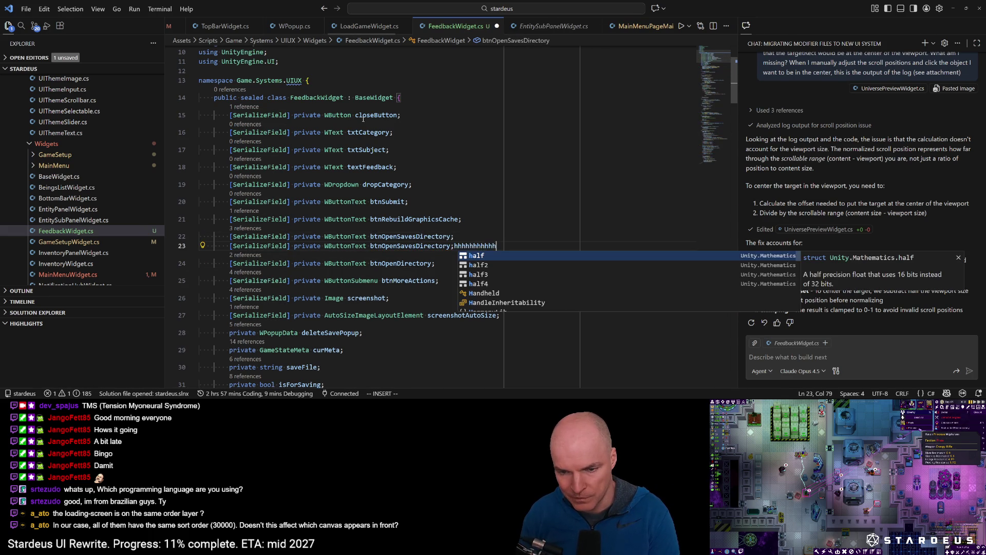
key(BackSpace)
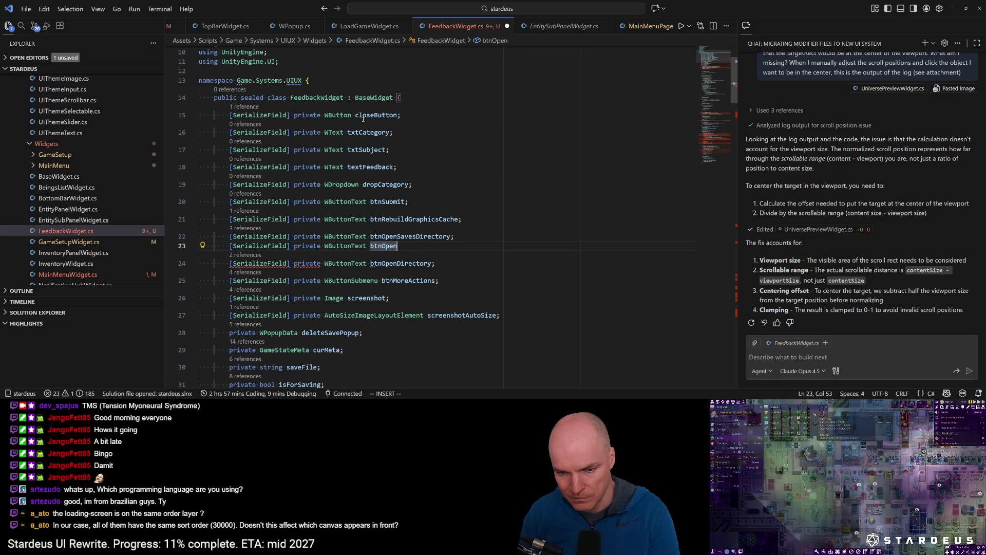
text(M)
key(BackSpace)
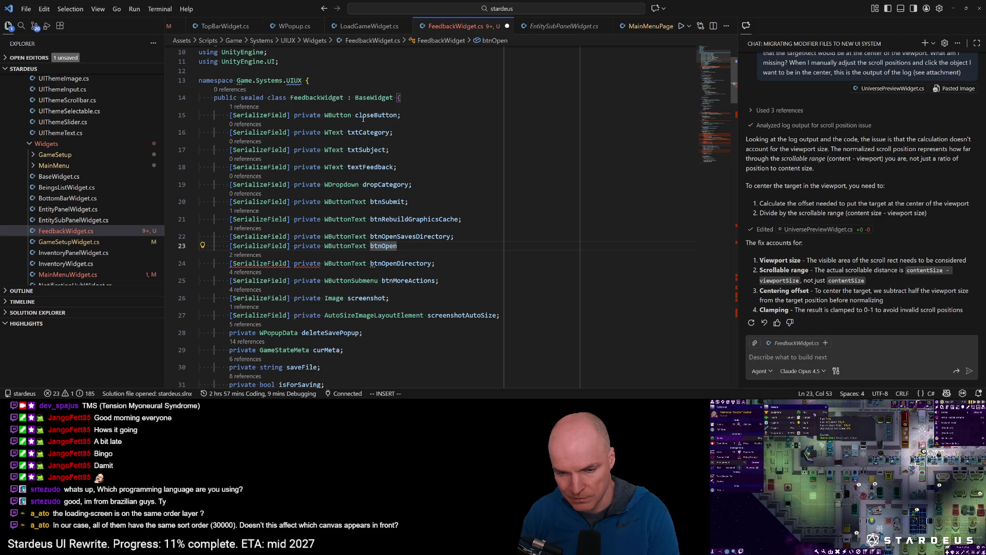
text(LogsDirectory)
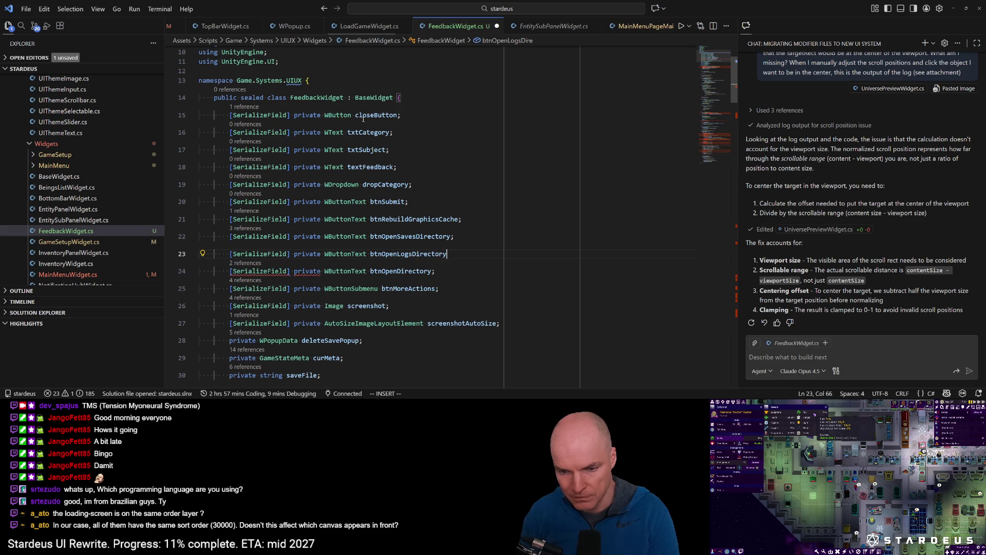
key(ctrl+s)
key(Escape)
Delete the btnOpenDirectory field line.
key(j)
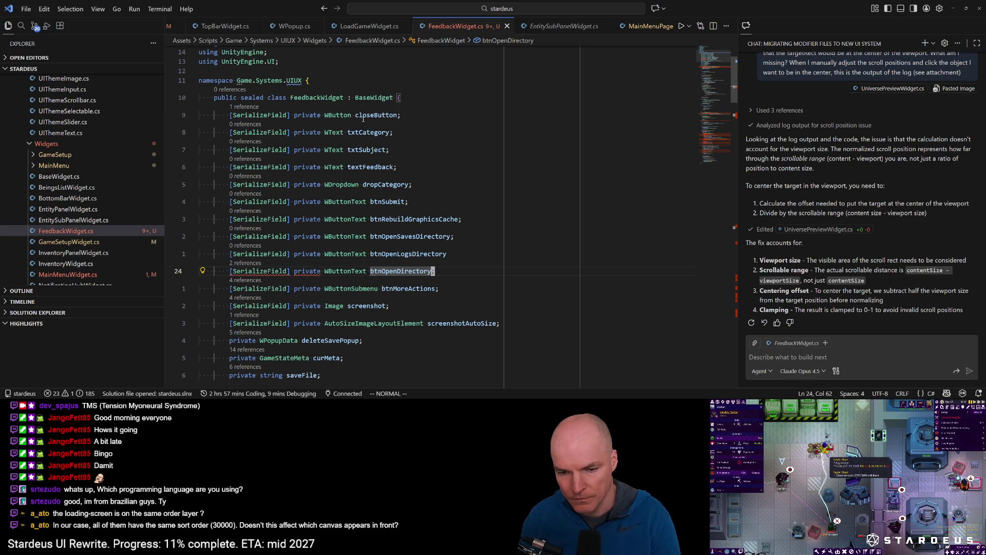
key(d)
key(d)
key(e)
key(e)
key(j)
key(j)
key(j)
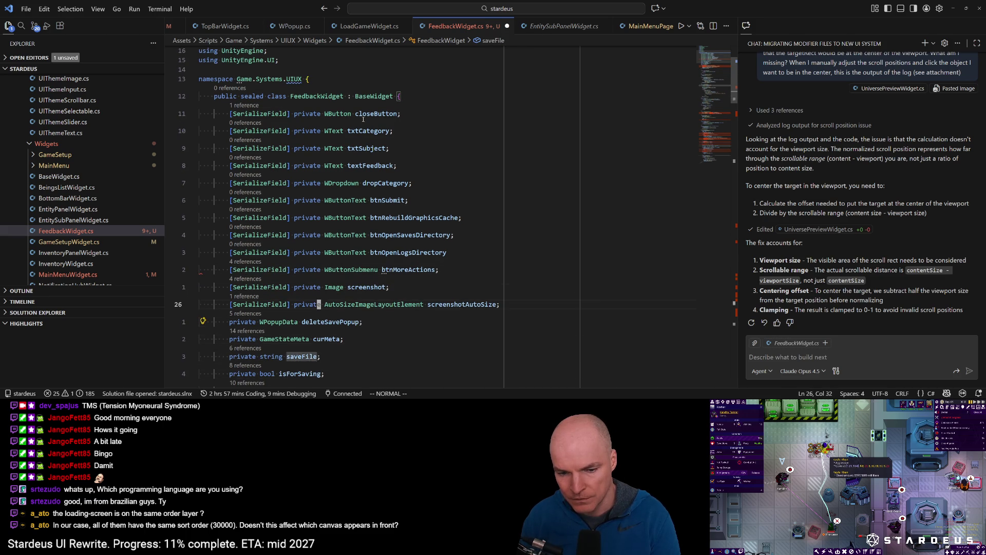
Delete the deleteSavePopup and curMeta fields.
key(k)
key(k)
key(k)
scroll(363, 119, down, 3)
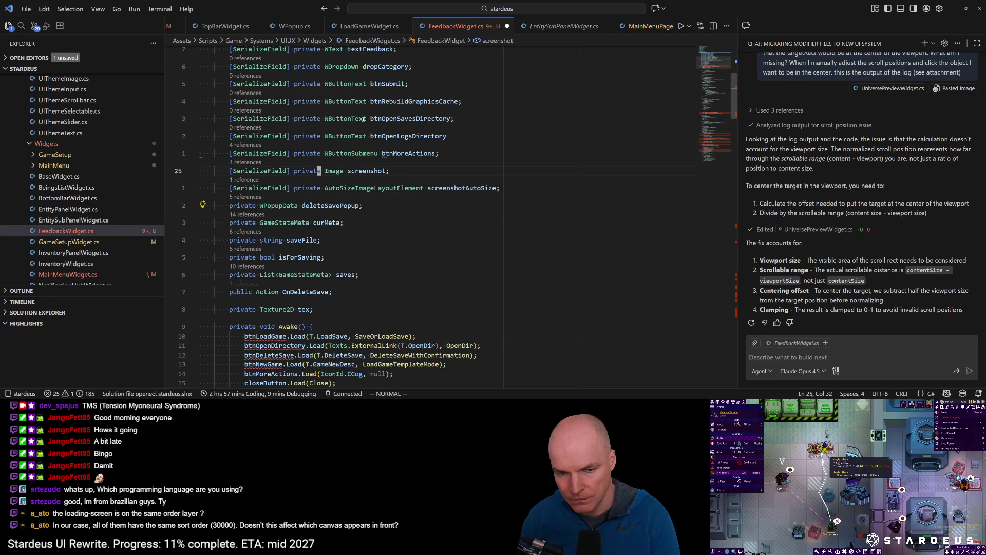
key(j)
key(j)
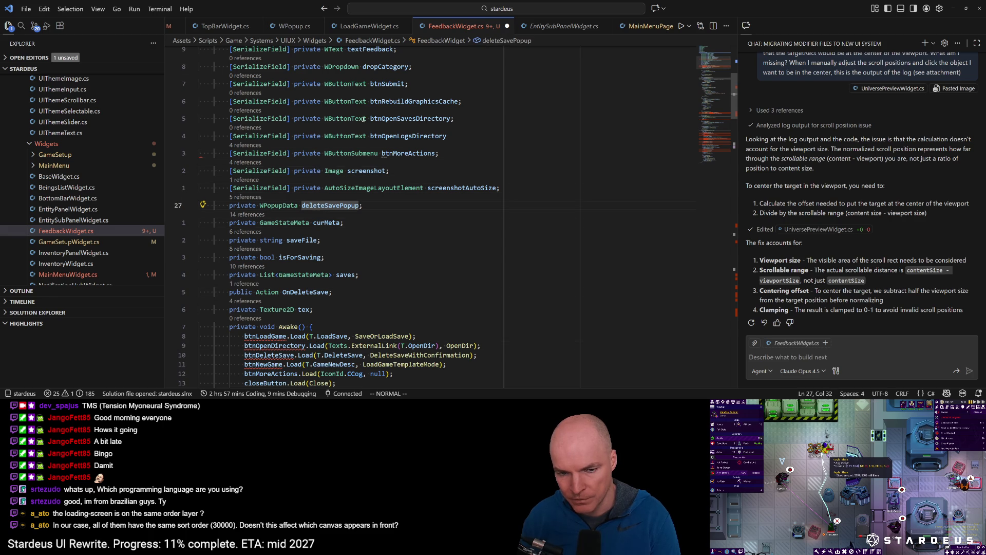
key(d)
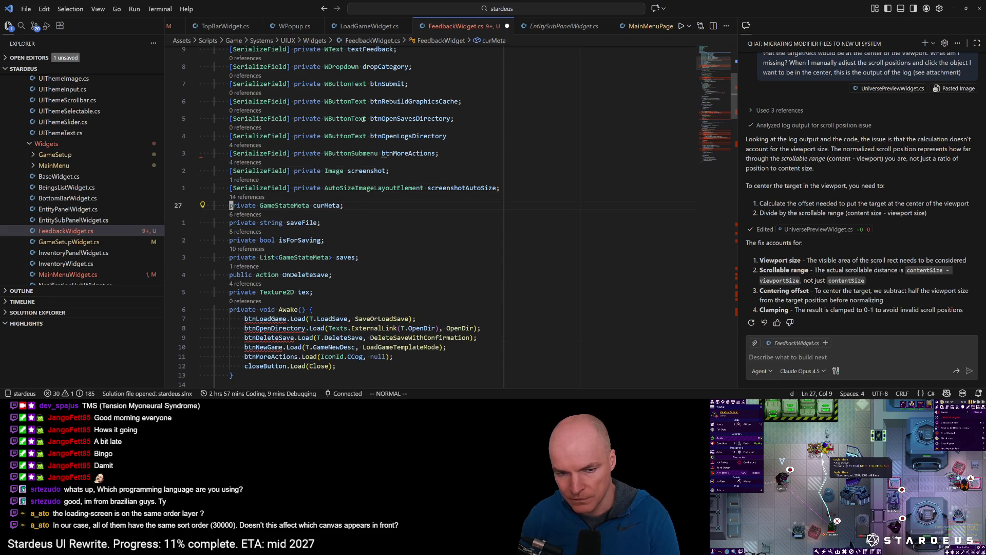
key(d)
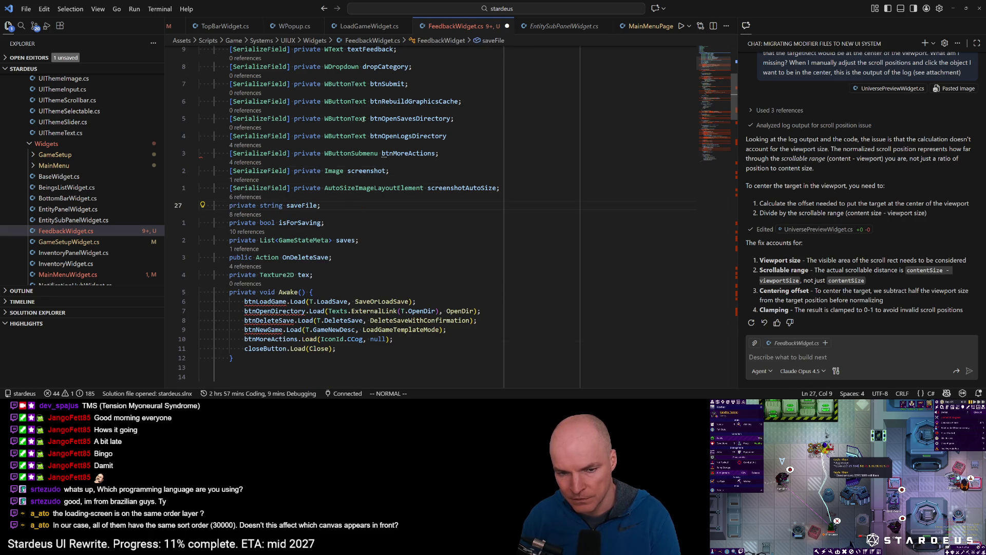
Remove the saveFile, isForSaving, saves and OnDeleteSave fields, then select Awake's button Load lines.
key(shift+v)
key(j)
key(j)
key(j)
key(k)
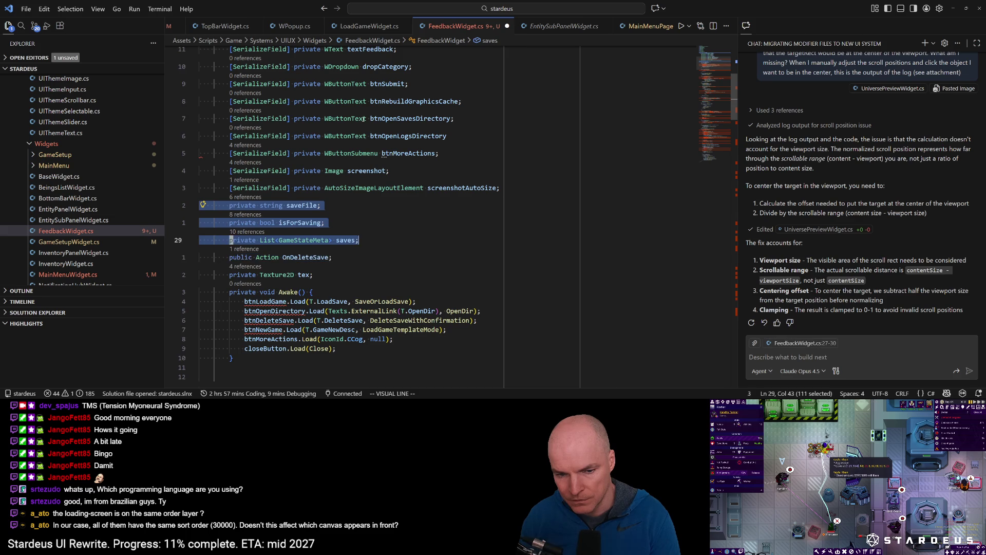
key(j)
key(d)
key(j)
key(j)
key(shift+v)
key(j)
key(j)
key(j)
key(j)
Delete the four button setup lines in Awake and the ShowSaveTip and LoadGameTemplateMode methods.
key(k)
key(d)
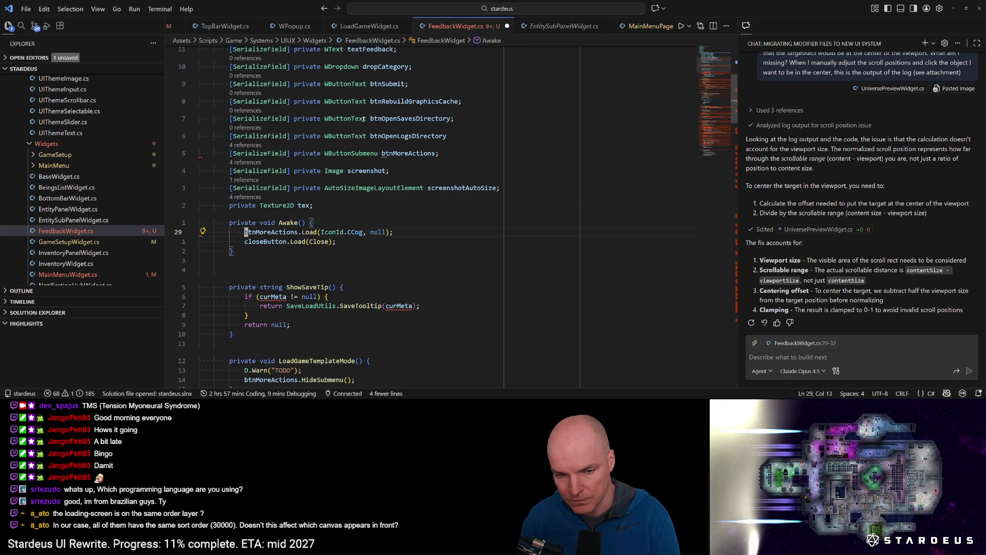
key(j)
key(j)
key(j)
key(j)
key(j)
key(shift+v)
key(j)
key(j)
key(j)
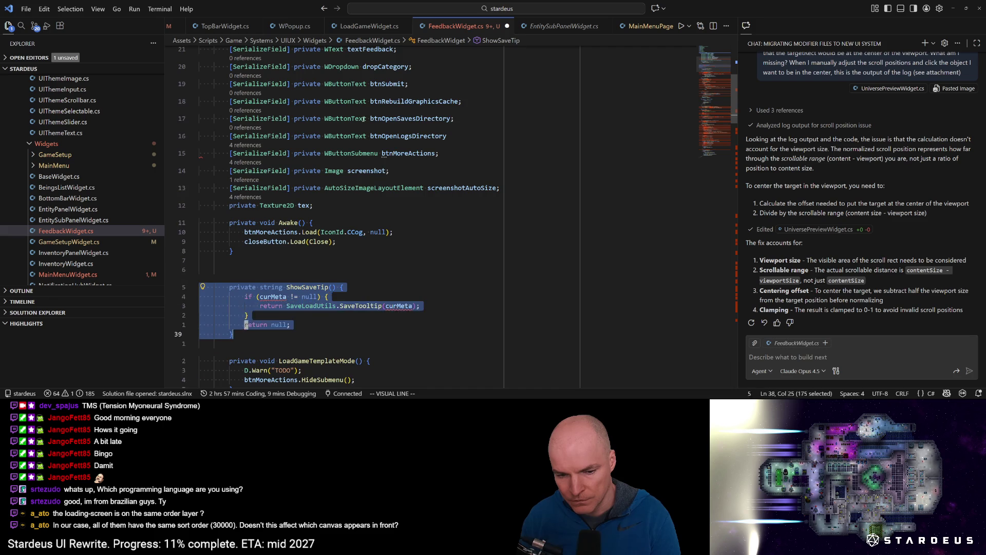
key(k)
key(k)
key(k)
key(j)
key(j)
key(j)
key(d)
key(shift+v)
Delete the DeleteSaveWithConfirmation and DeleteSave methods.
key(j)
key(j)
key(j)
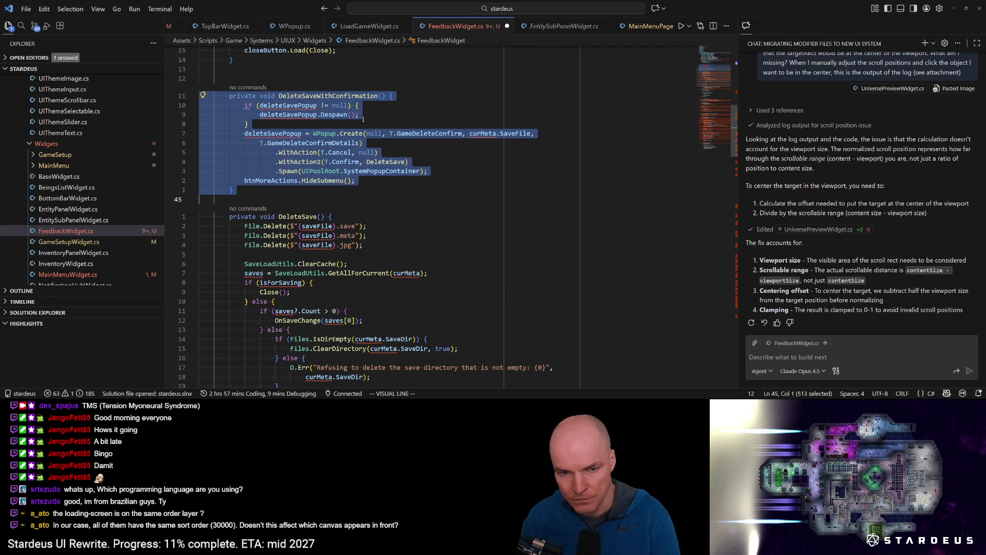
key(d)
key(shift+v)
key(j)
key(j)
key(j)
key(j)
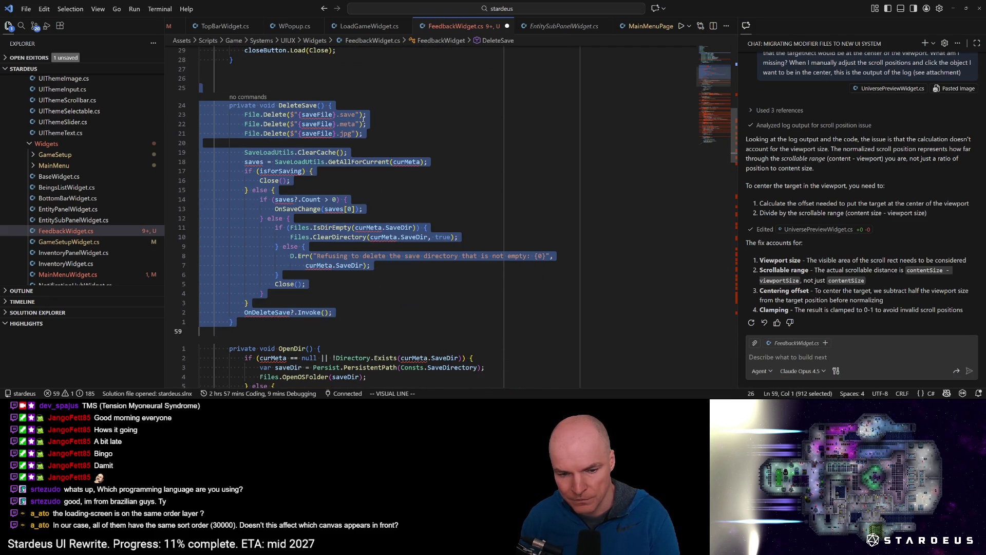
key(d)
key(shift+v)
key(j)
key(j)
key(j)
Comment out the body of OpenDir, including the PlayPopup line.
key(j)
key(j)
key(j)
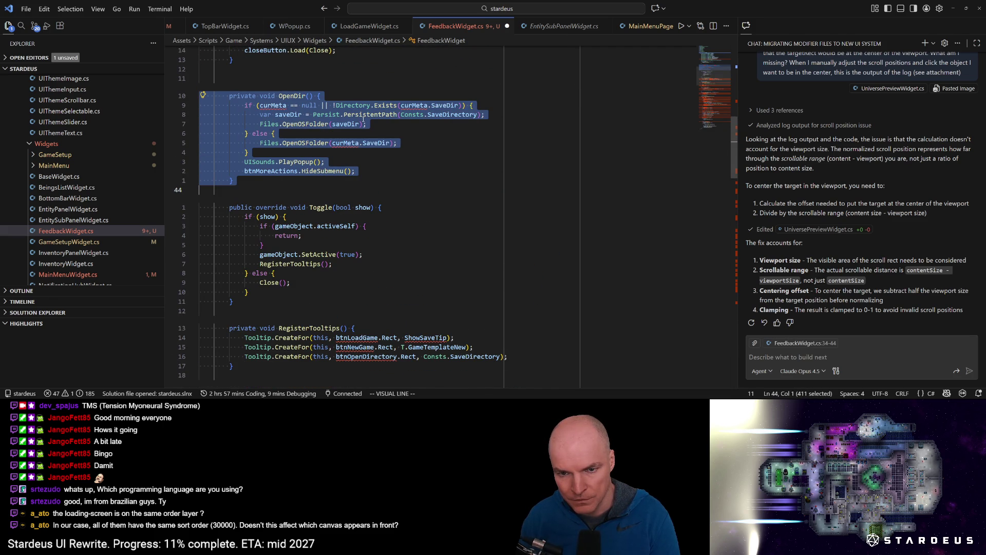
key(Escape)
key(k)
key(k)
key(k)
key(shift+v)
key(j)
key(j)
key(j)
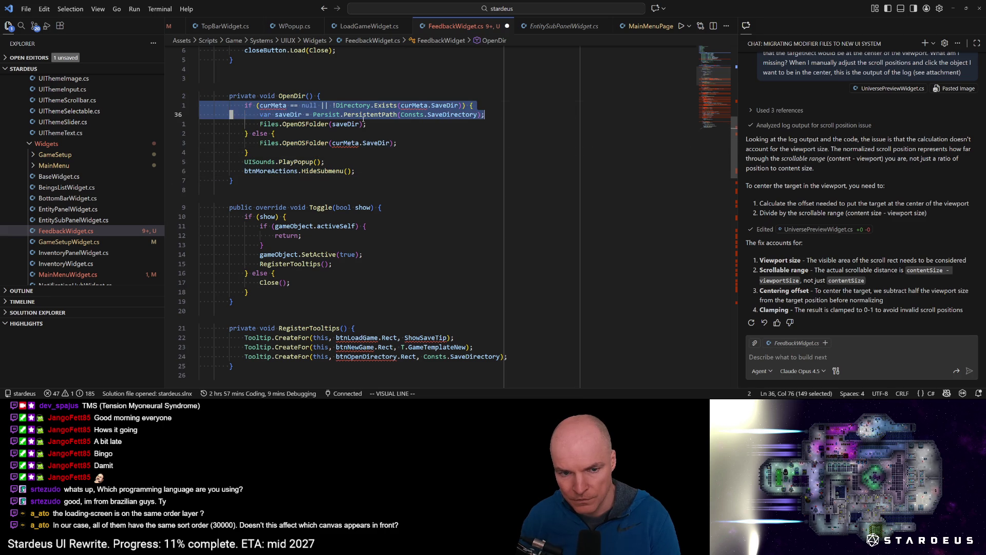
key(j)
key(j)
key(ctrl+slash)
key(Escape)
key(j)
key(j)
key(j)
key(shift+v)
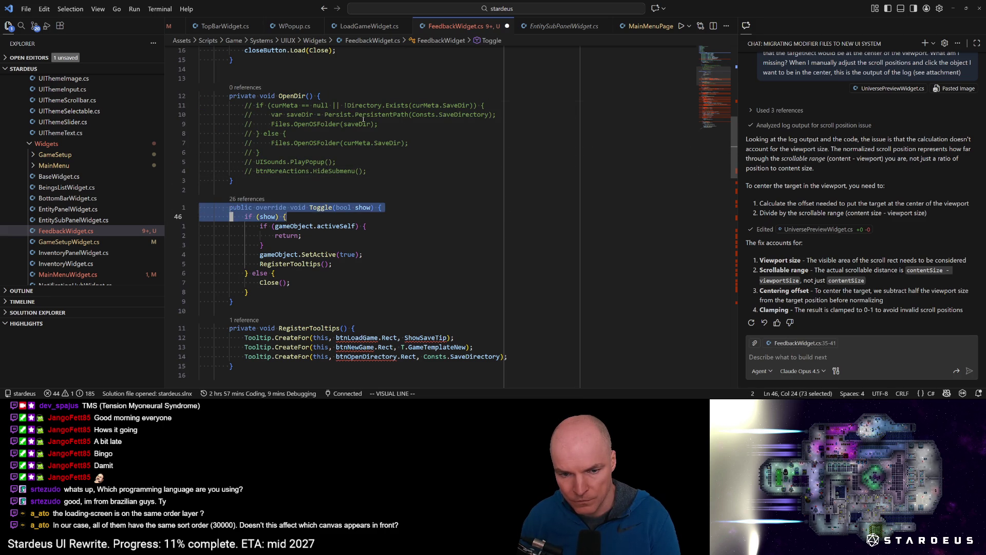
Comment out the three Tooltip.CreateFor calls in RegisterTooltips and save the file.
key(j)
key(j)
key(j)
key(Escape)
key(j)
key(j)
key(shift+v)
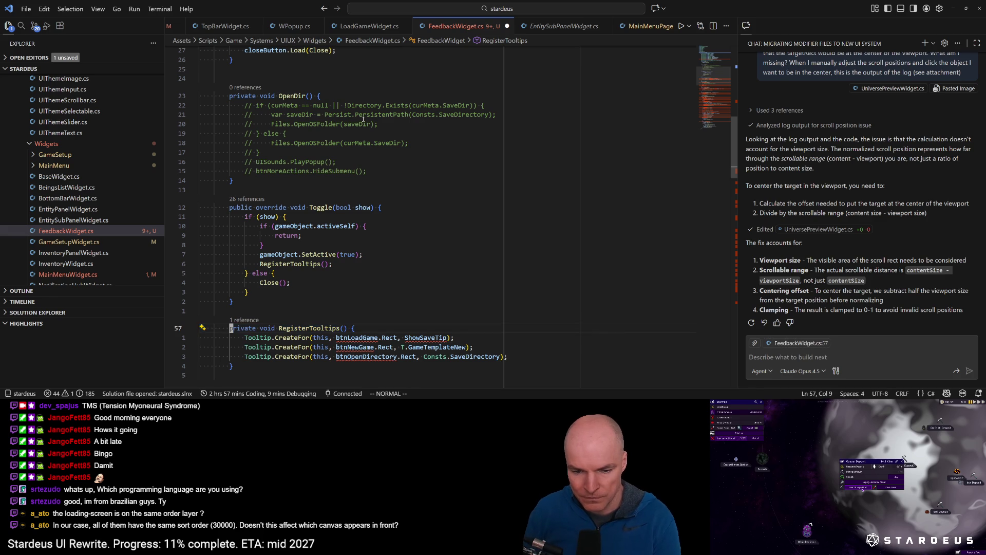
key(j)
key(j)
key(j)
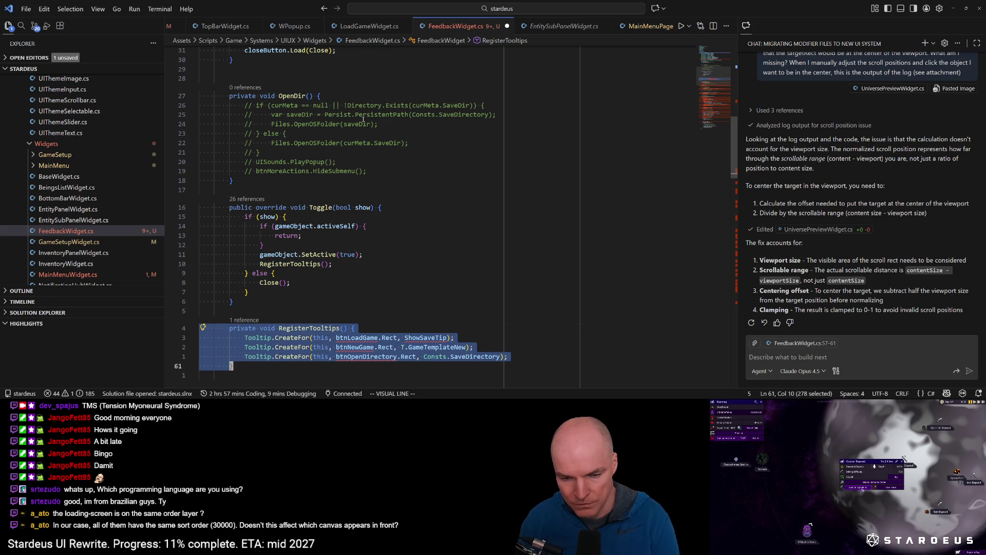
key(Escape)
key(j)
key(shift+v)
key(j)
key(j)
key(ctrl+slash)
key(ctrl+s)
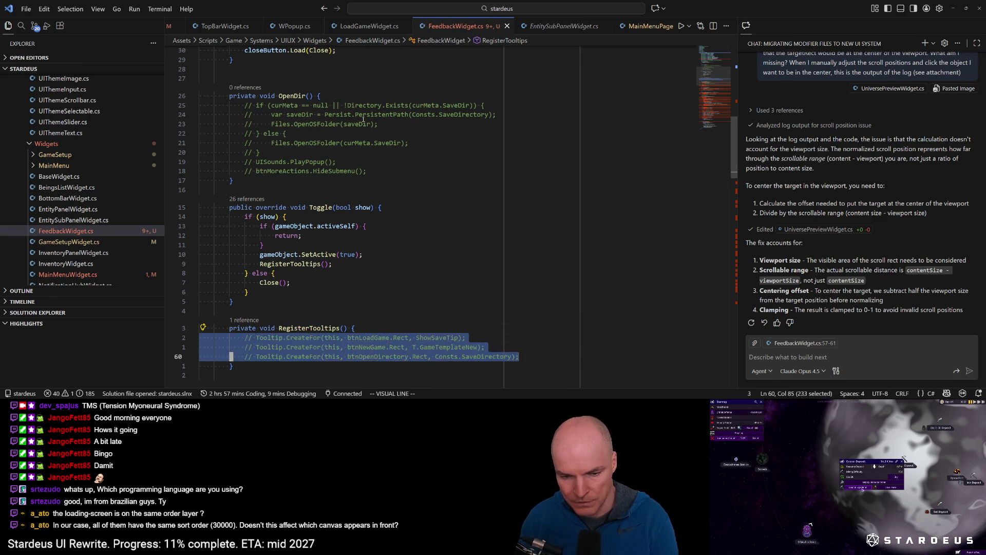
key(Escape)
scroll(363, 119, down, 7)
click(282, 210)
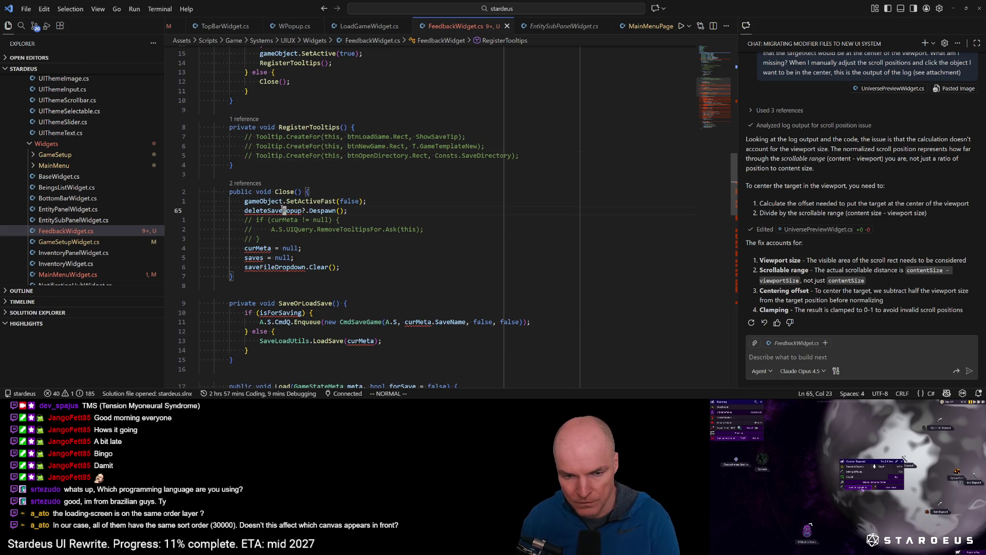
Trim Close() down to the single SetActiveFast(false) call and save.
key(d)
key(d)
key(j)
key(j)
key(j)
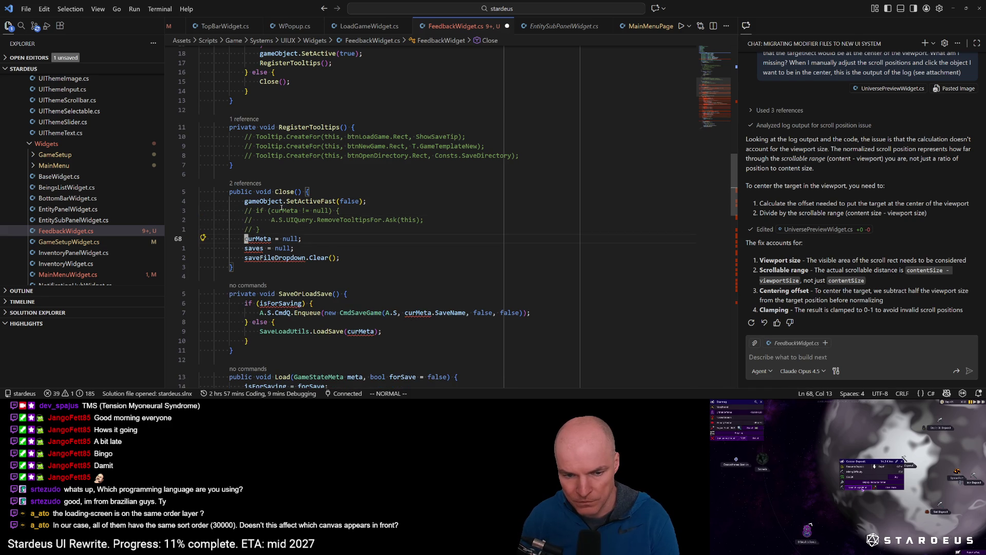
key(d)
key(d)
key(d)
key(d)
key(d)
key(k)
key(shift+v)
key(k)
key(k)
key(d)
key(ctrl+s)
key(j)
key(j)
Delete the SaveOrLoadSave and Load methods, leaving OnSaveChange in place.
key(shift+v)
key(j)
key(j)
key(j)
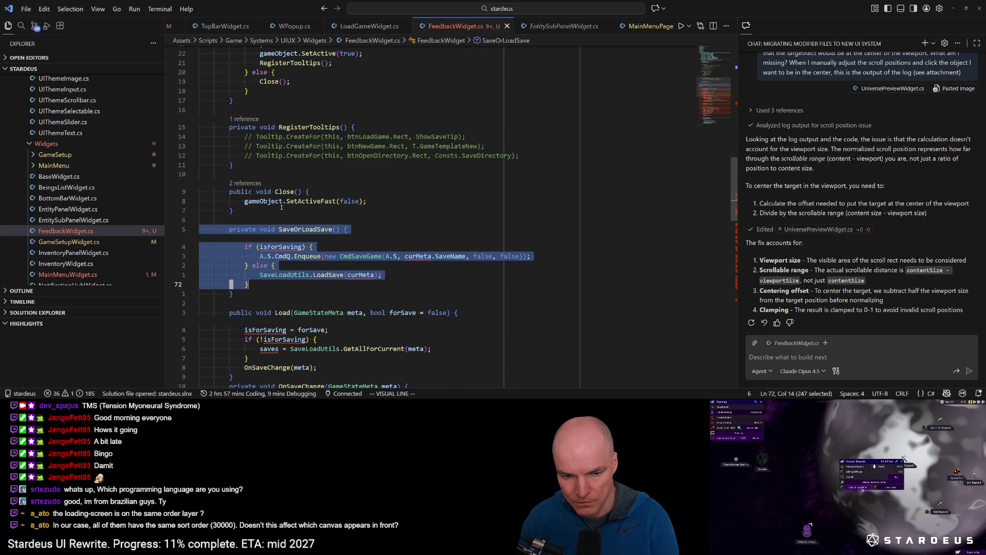
key(d)
key(shift+v)
key(j)
key(j)
key(j)
key(j)
key(j)
key(d)
key(shift+v)
key(j)
key(j)
key(j)
key(j)
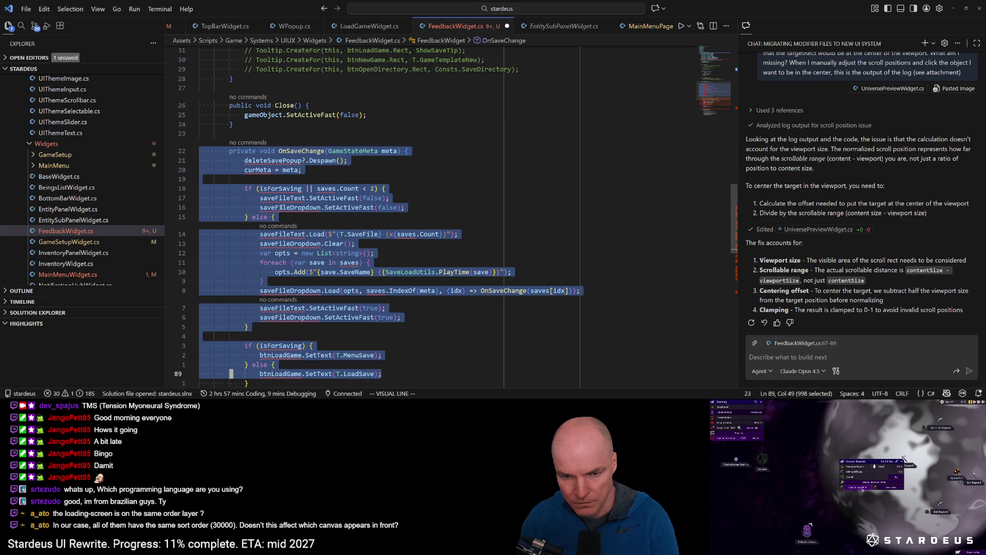
key(Escape)
key(k)
key(k)
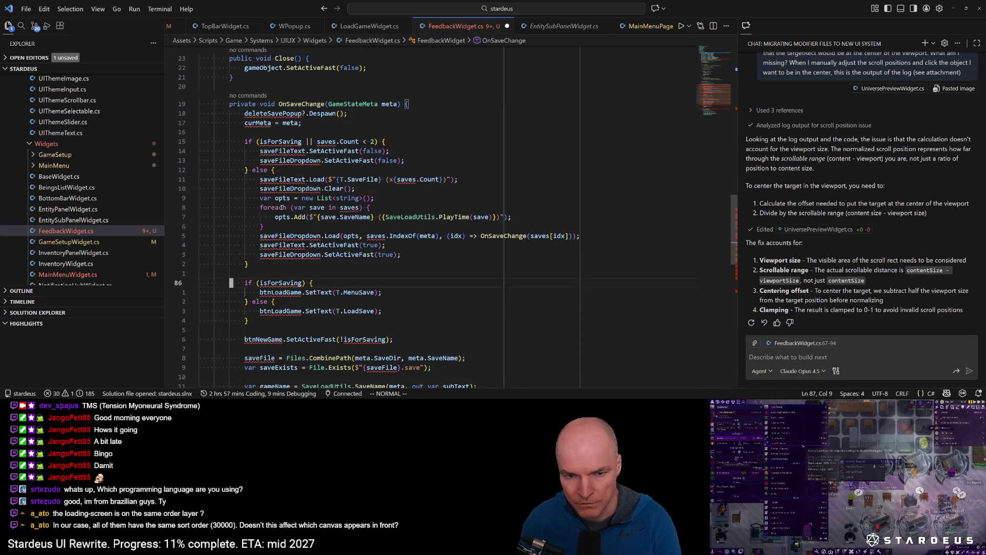
key(2)
key(0)
key(k)
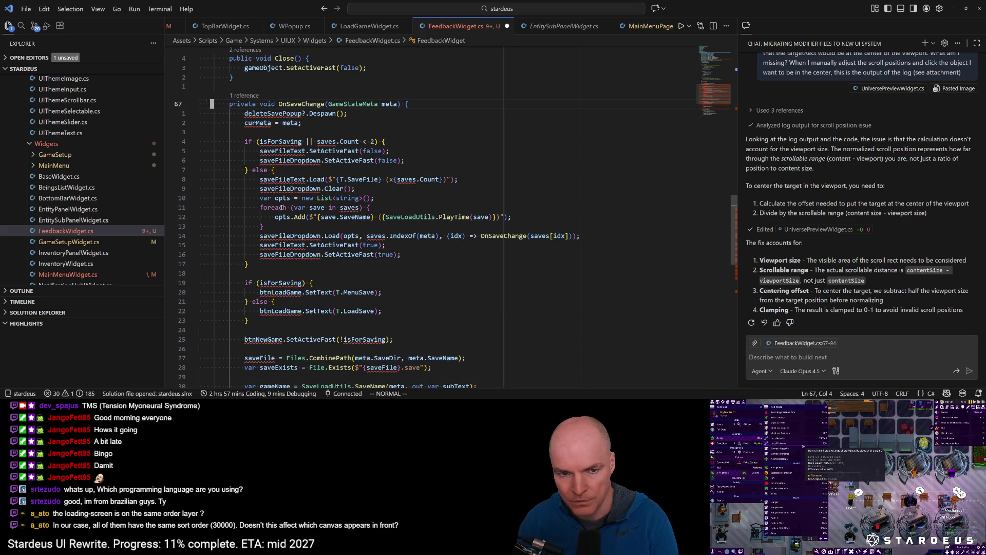
Rewrite the method header to return void and rename the method to Show.
text(c2wpublic void)
key(Escape)
key(c)
key(i)
key(w)
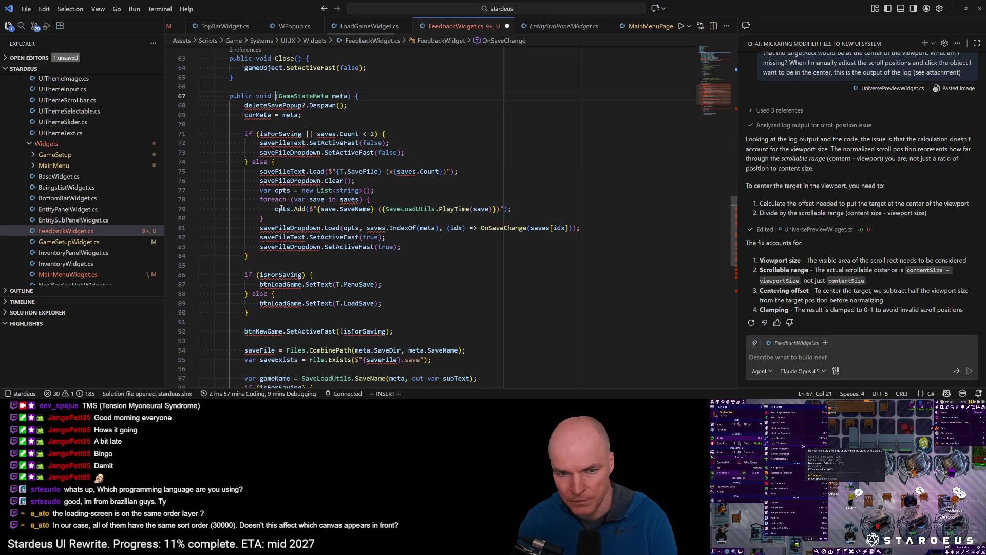
text(private)
key(Escape)
key(t)
key(parenleft)
key(a)
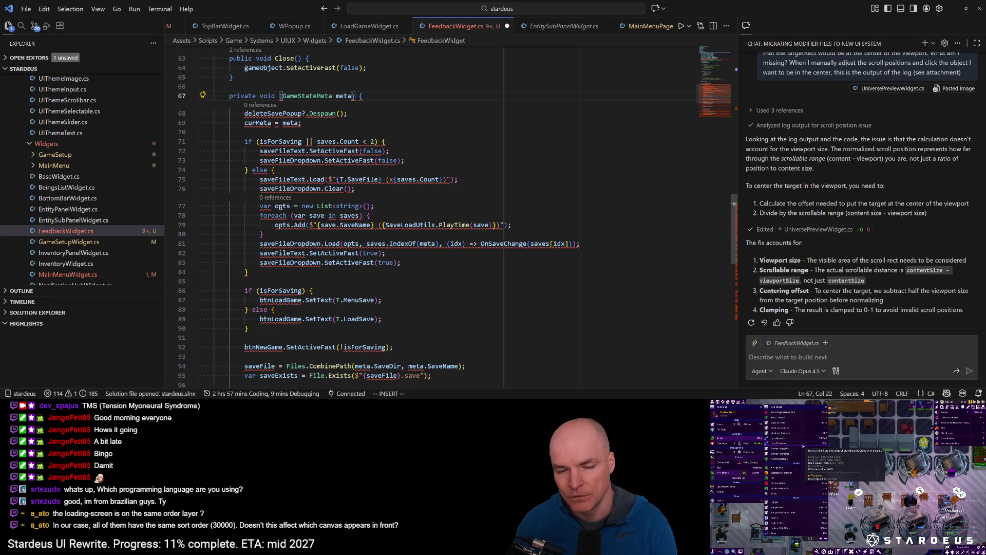
text(Show)
key(Escape)
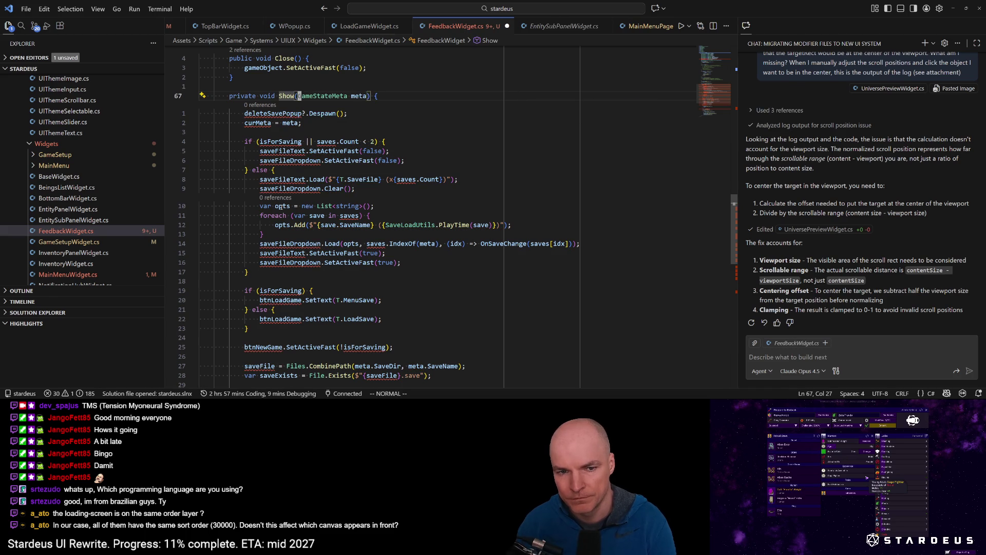
Remove the GameStateMeta parameter from Show and make it public.
key(d)
key(i)
key(parenleft)
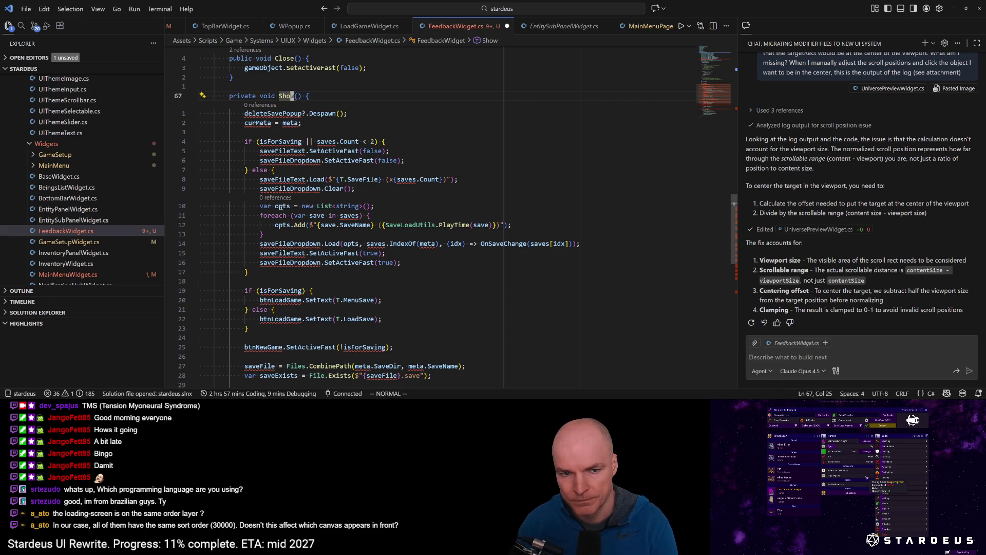
text(bciwpublic)
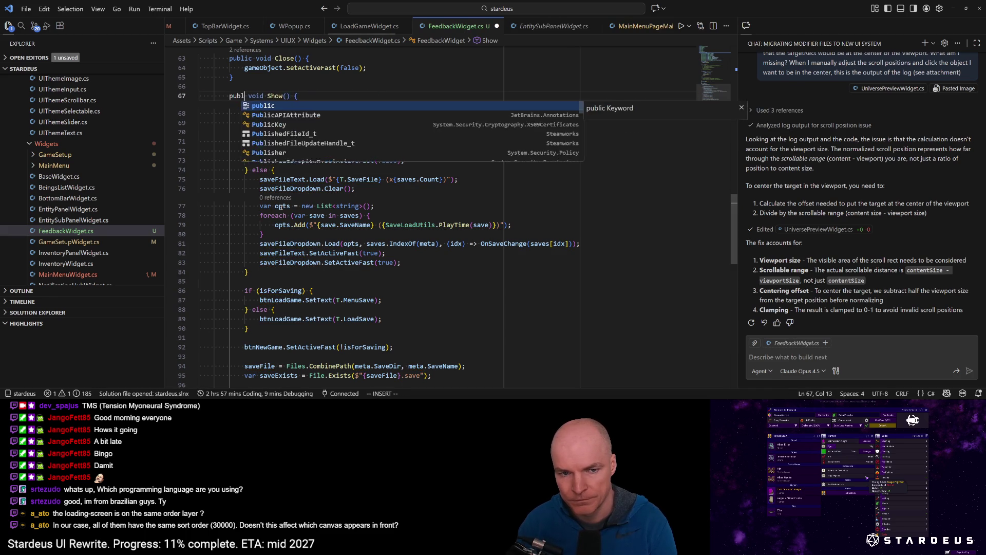
key(Escape)
key(j)
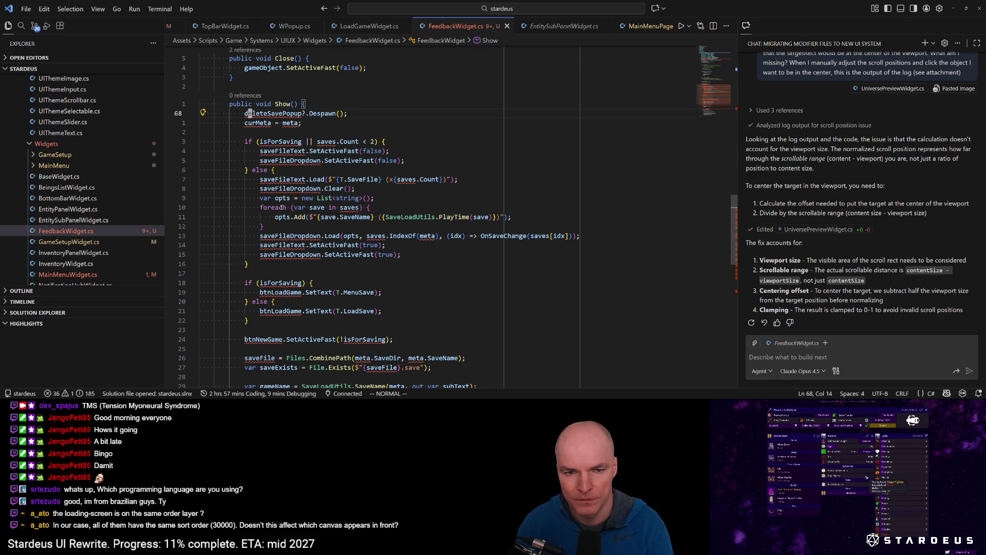
Delete the Despawn, curMeta and blank opening lines in Show(), then line-select the if/else block.
key(d)
key(d)
key(d)
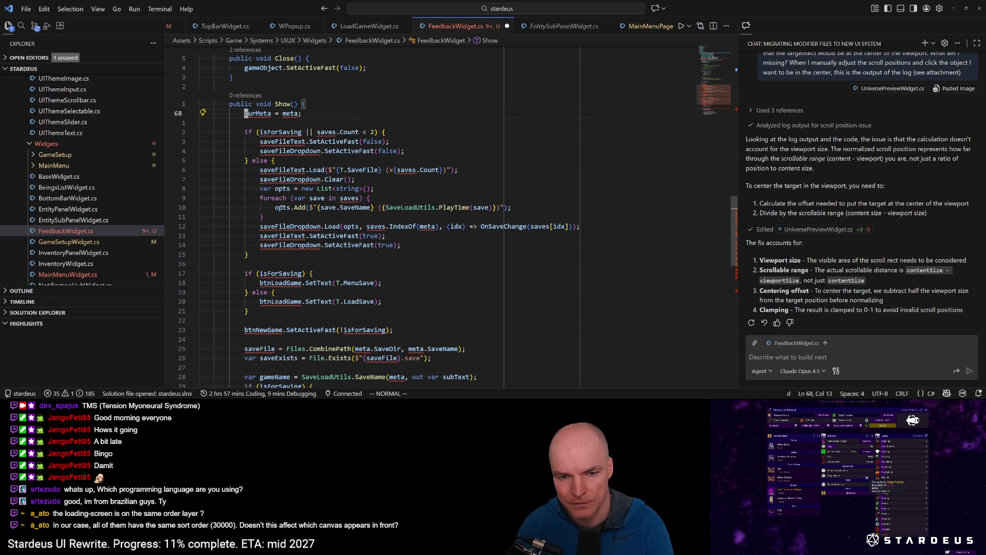
key(d)
key(d)
key(V)
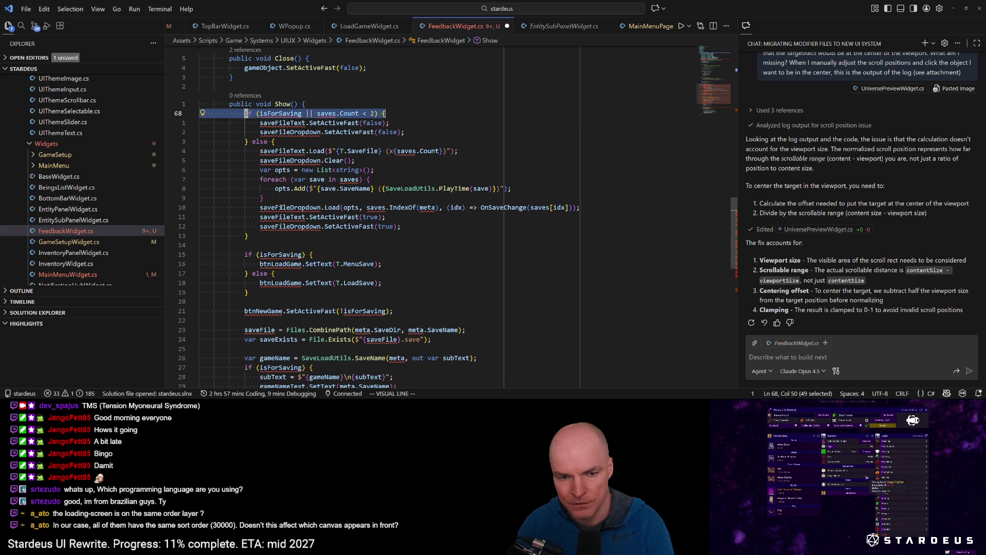
key(j)
key(j)
key(j)
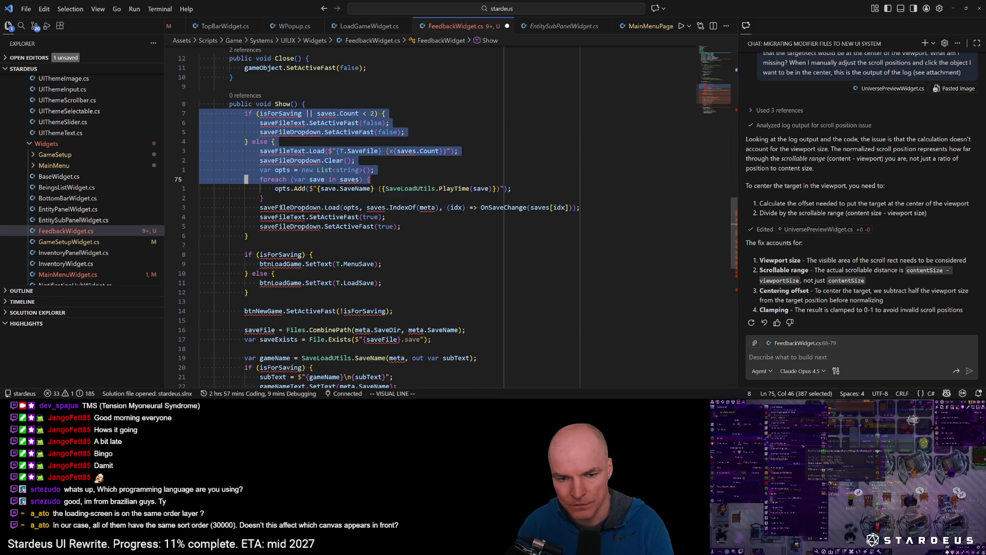
key(k)
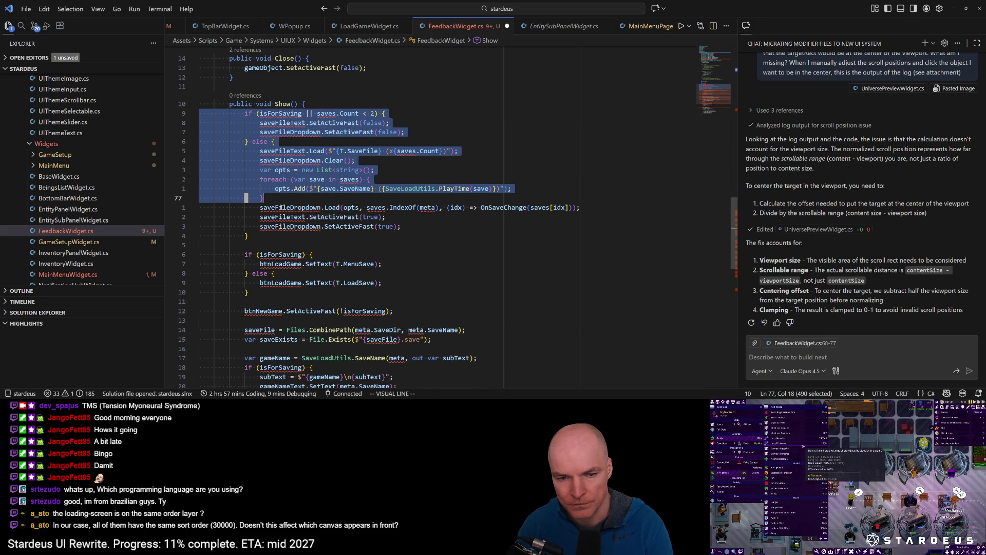
key(Escape)
Save FeedbackWidget.cs.
scroll(468, 209, up, 10)
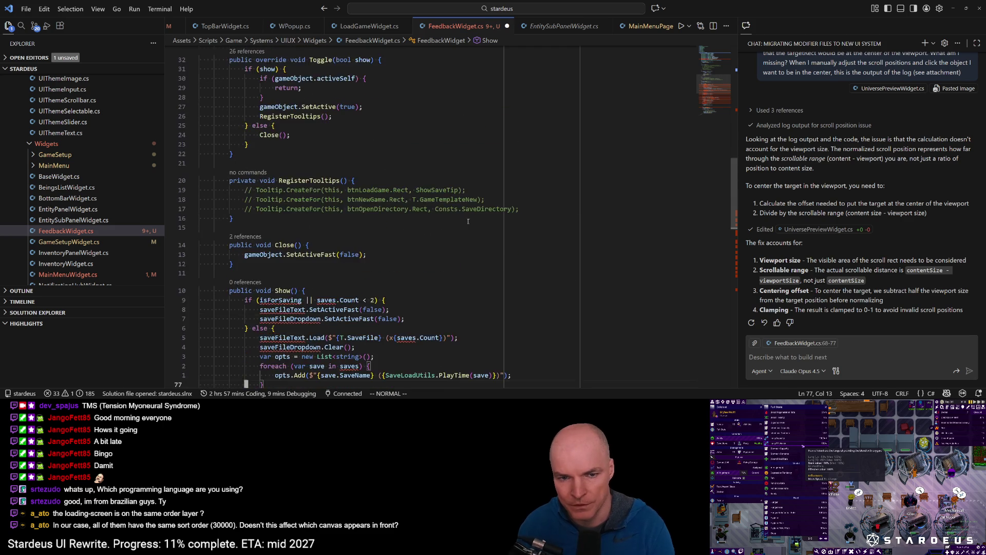
scroll(468, 209, up, 5)
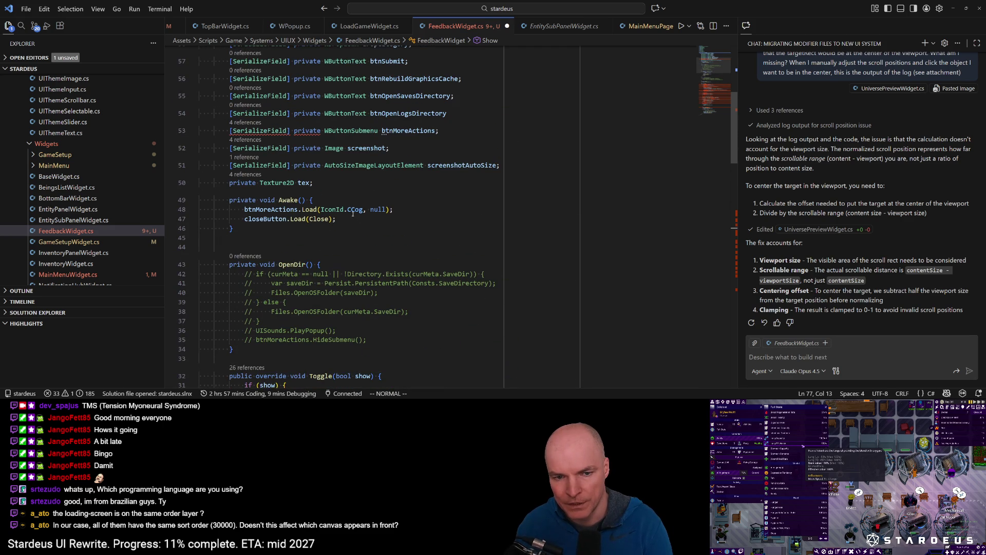
click(351, 227)
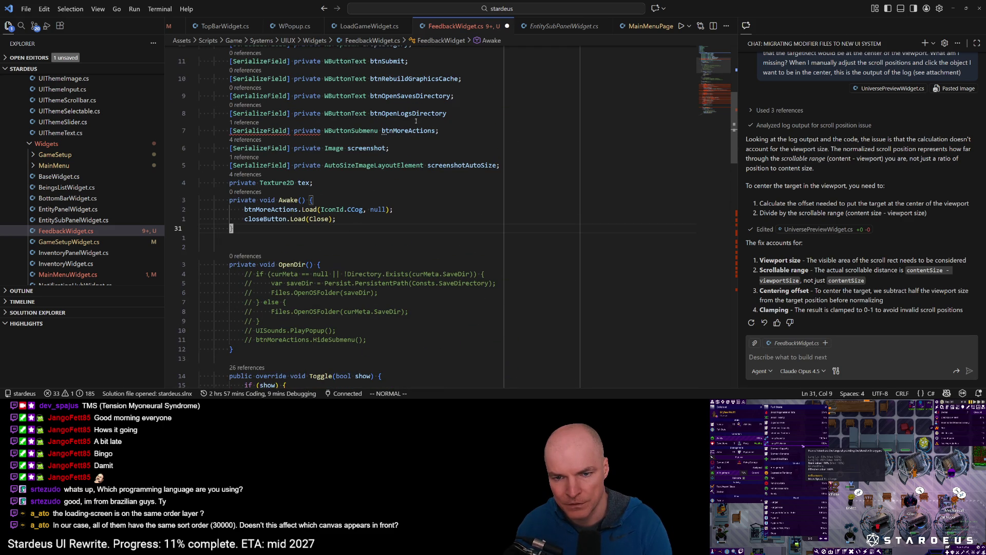
double_click(456, 113)
key(Escape)
key(A)
key(ctrl+s)
Line-select Show()'s if-block down to line 102 to gauge what to remove.
scroll(381, 165, down, 7)
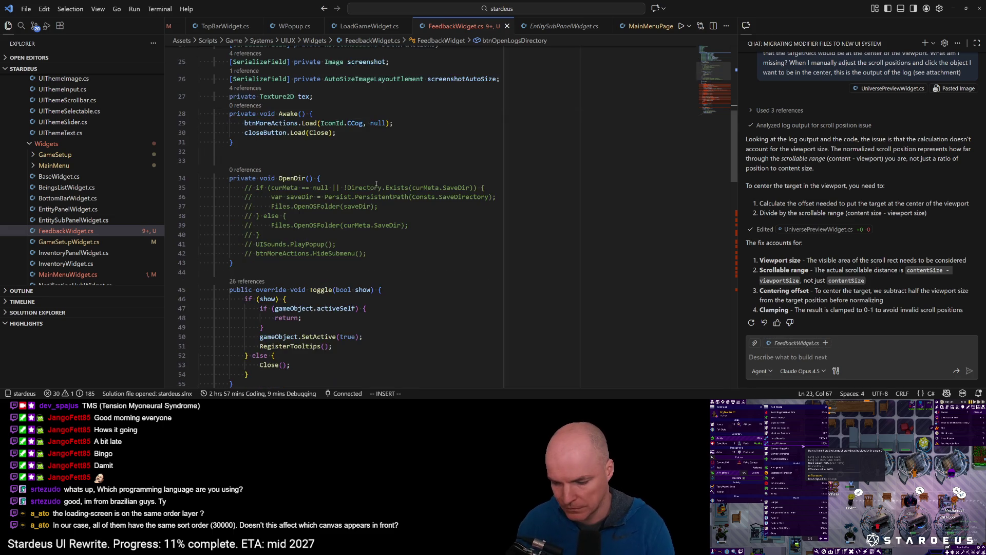
scroll(380, 165, down, 6)
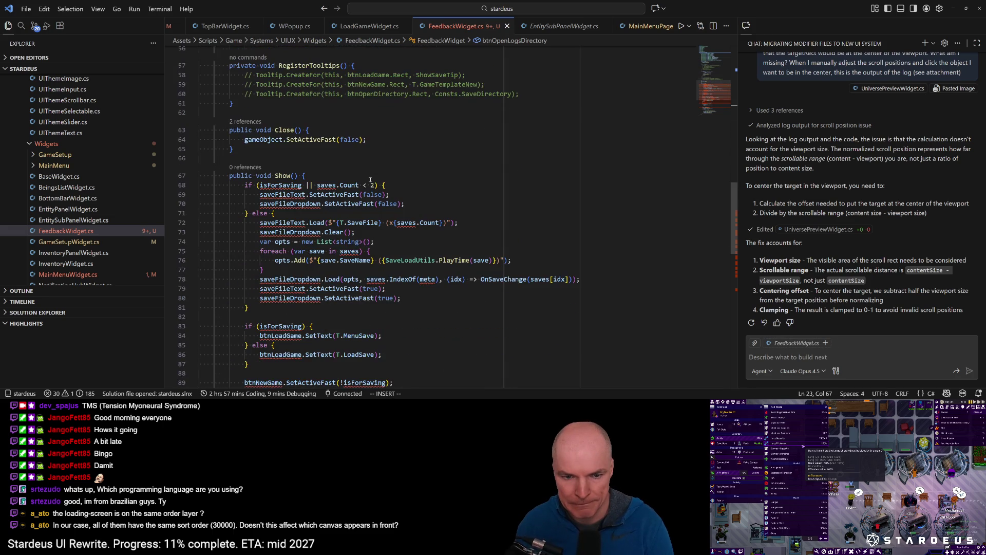
click(278, 129)
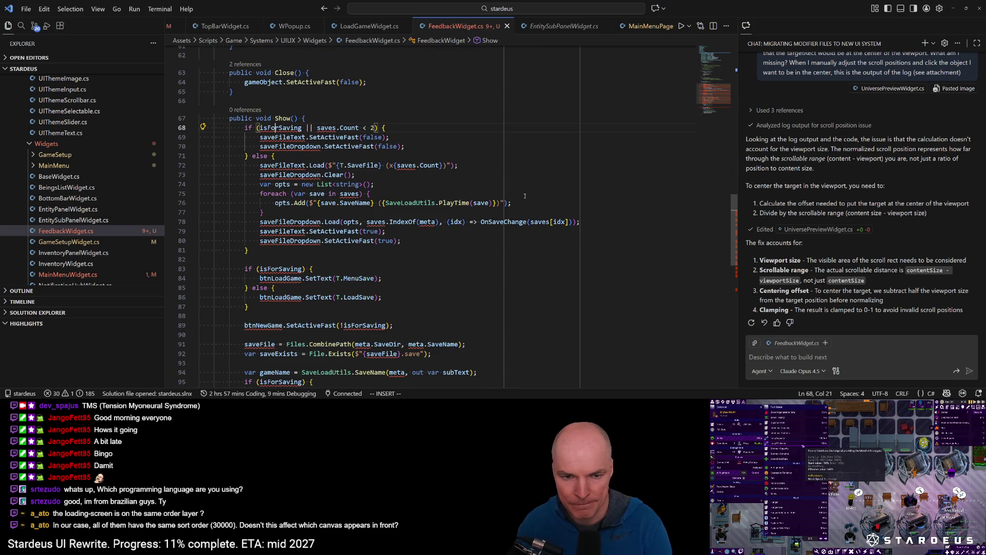
text(V)
key(Escape)
key(shift+v)
key(j)
key(j)
key(j)
key(j)
key(j)
key(j)
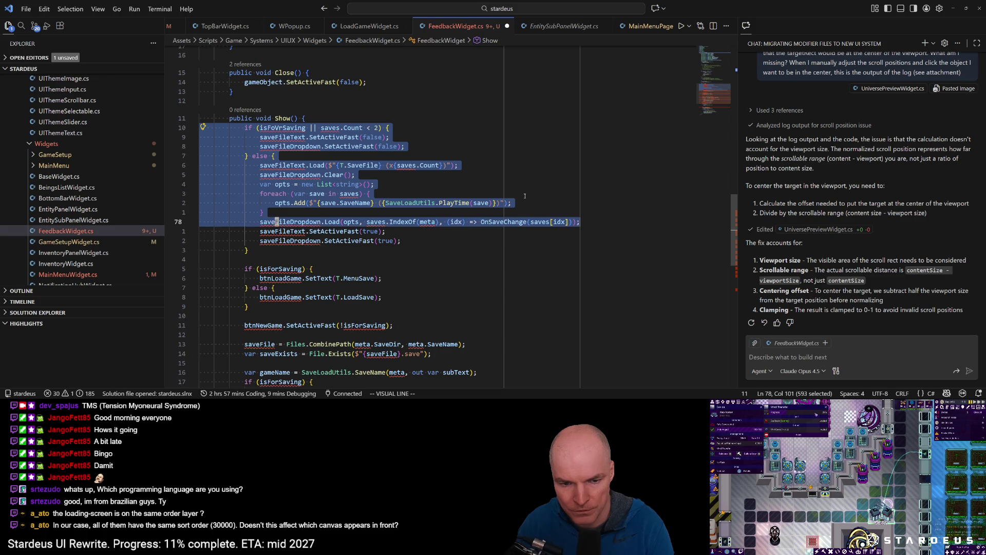
key(j)
key(j)
key(j)
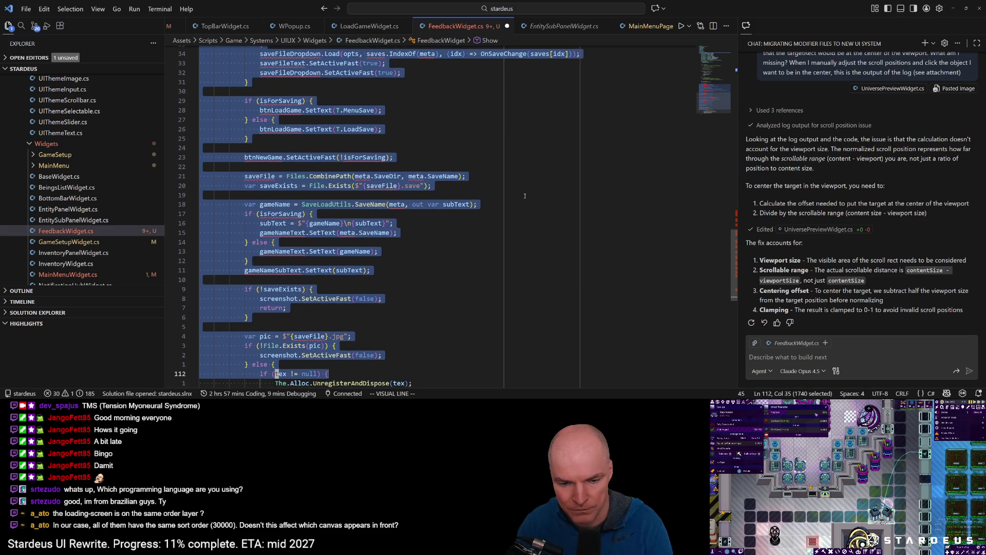
key(k)
key(k)
key(k)
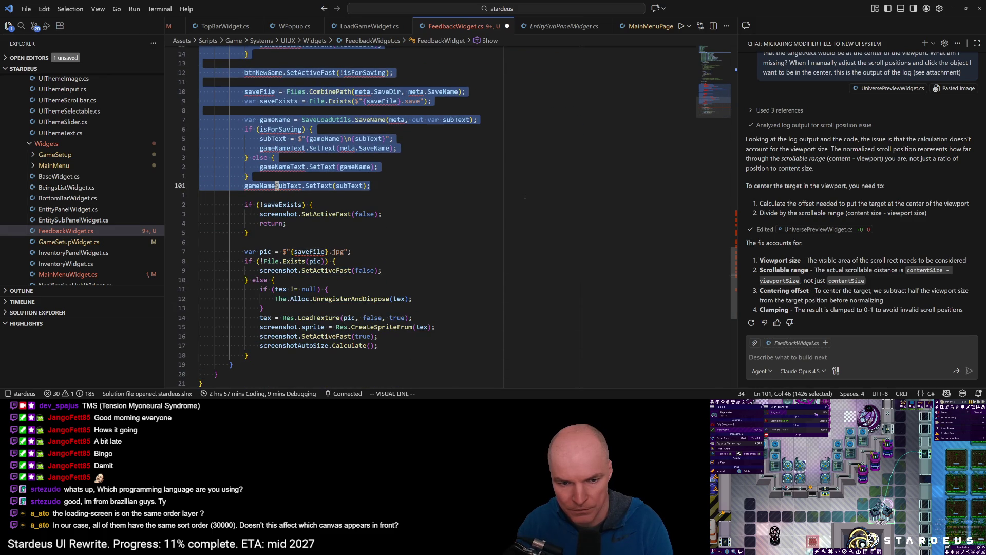
key(Escape)
Delete the if/else header lines and the lines building the save list from Show().
scroll(279, 220, up, 10)
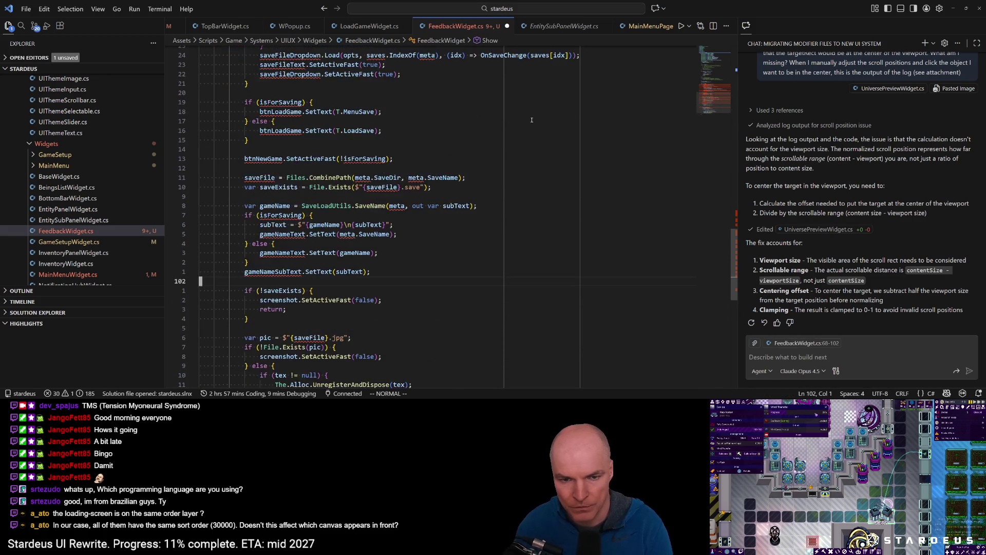
click(279, 220)
scroll(279, 220, down, 2)
key(V)
key(j)
key(j)
key(j)
key(d)
key(V)
key(j)
key(j)
key(j)
key(j)
key(j)
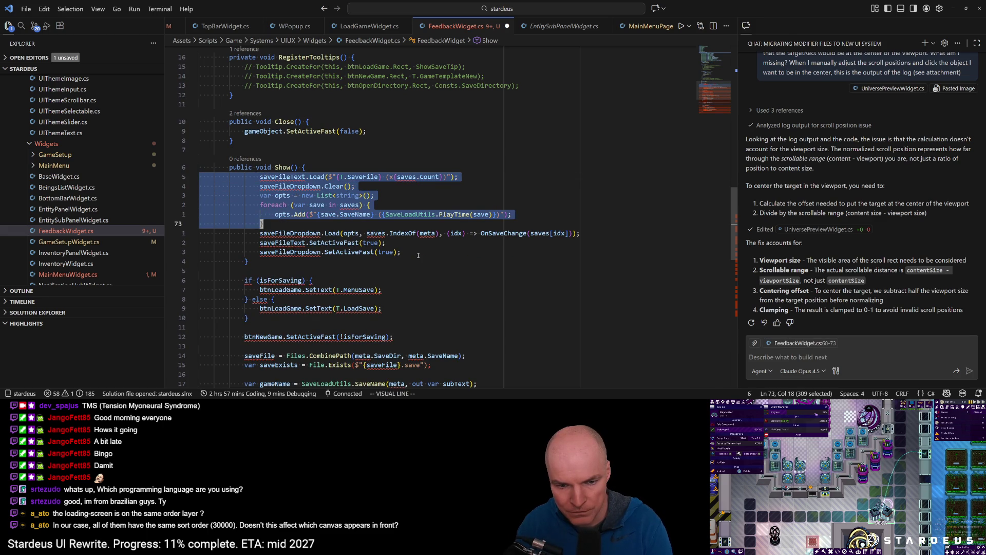
key(d)
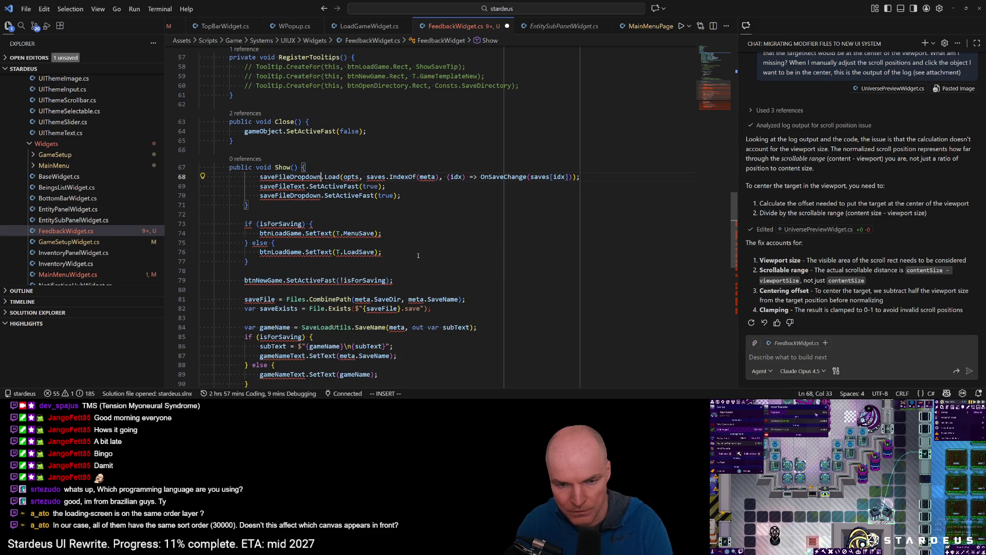
Rename saveFileDropdown to dropCategory, remove leftover saveFile lines, and switch to Unity.
text(cbdropCategory)
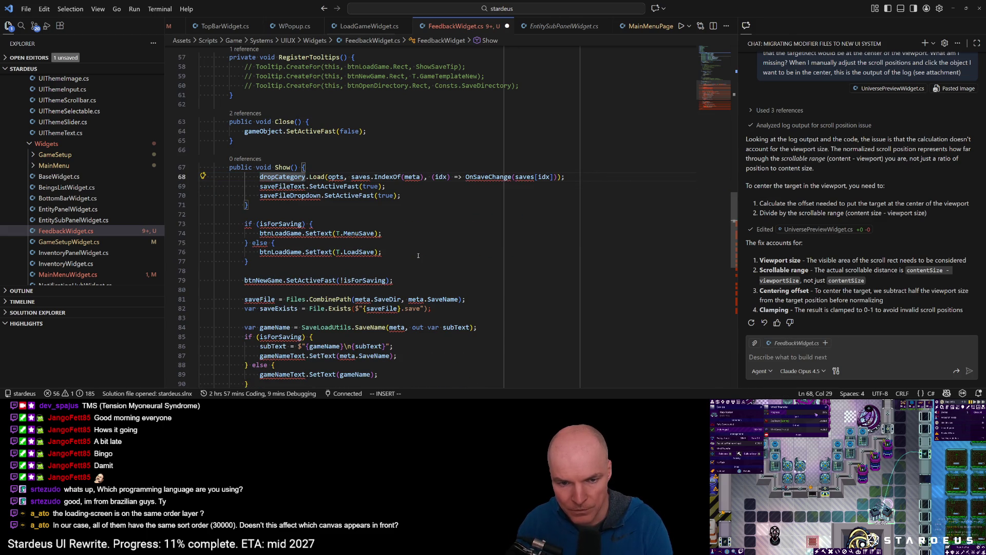
key(Escape)
key(j)
key(V)
key(j)
key(j)
key(d)
key(k)
key(shift+comma)
key(shift+comma)
key(Return)
key(Up)
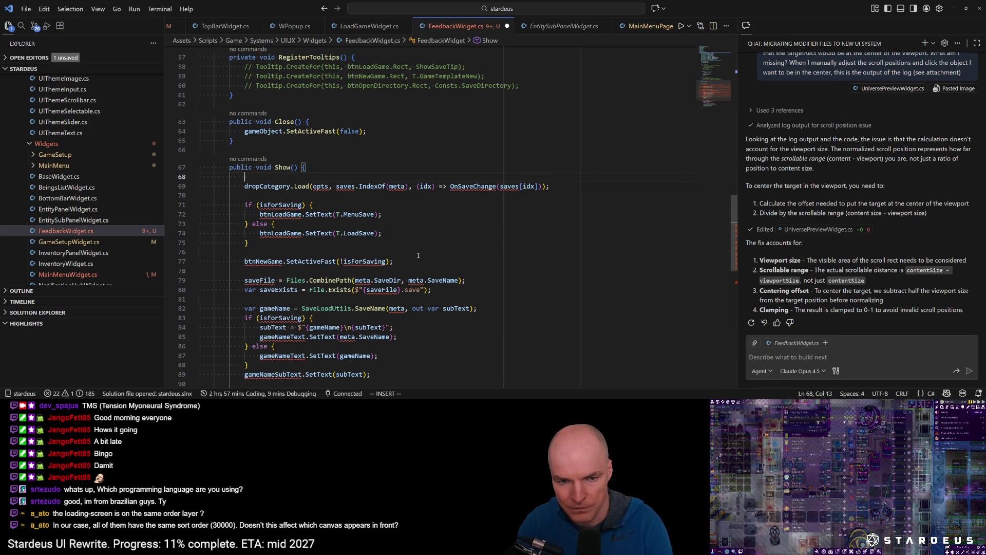
text(d)
key(alt+Tab)
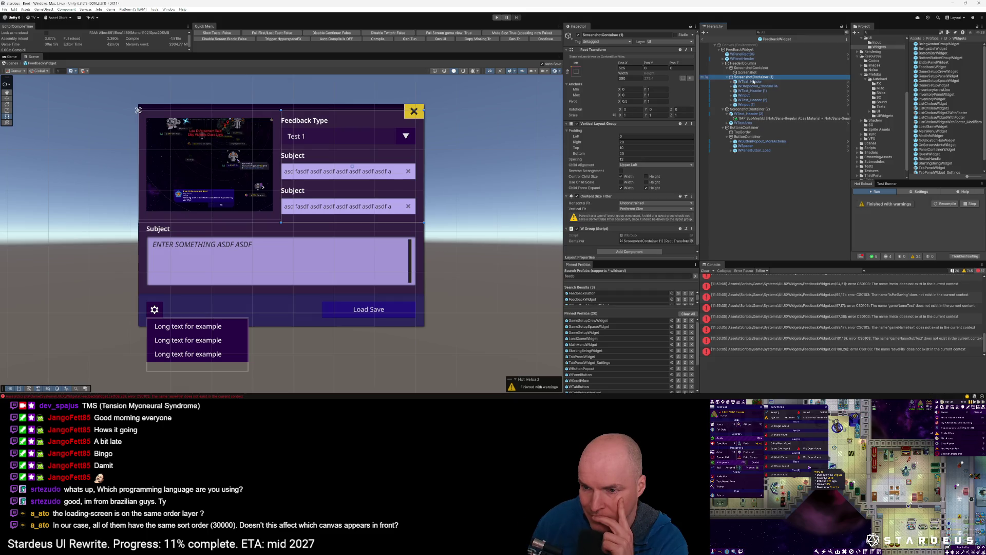
Set Padding Bottom to 12 on both ScreenshotContainer Vertical Layout Groups.
click(626, 154)
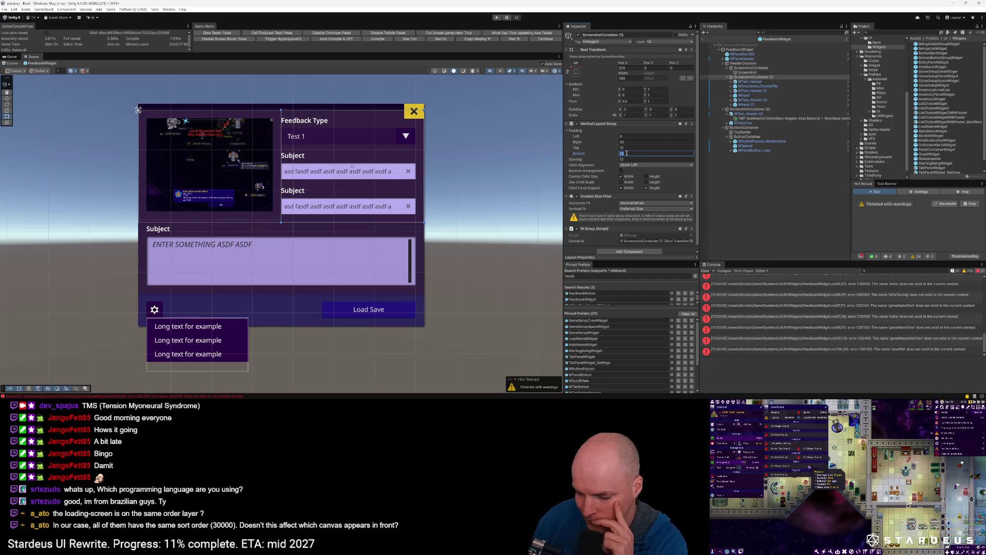
text(12)
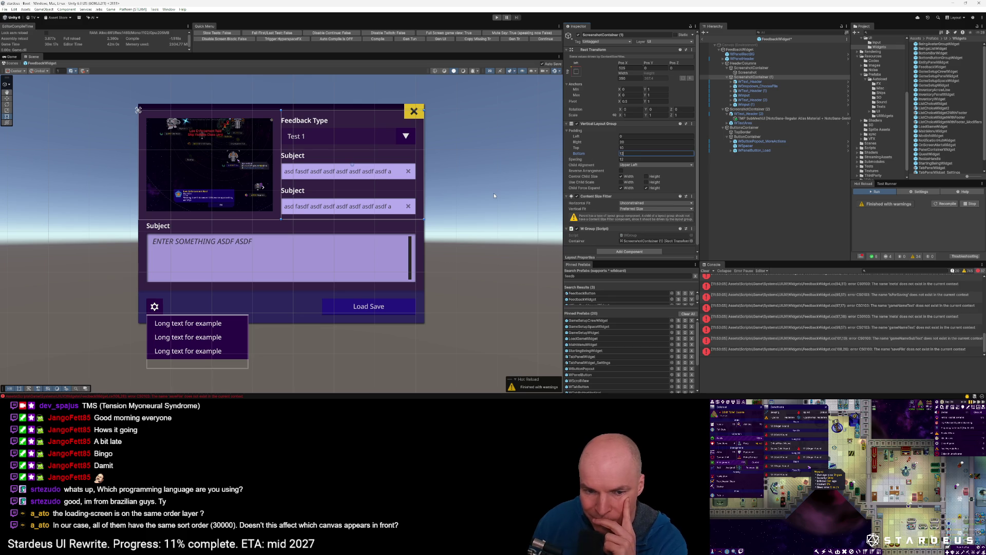
click(751, 68)
click(639, 153)
text(12)
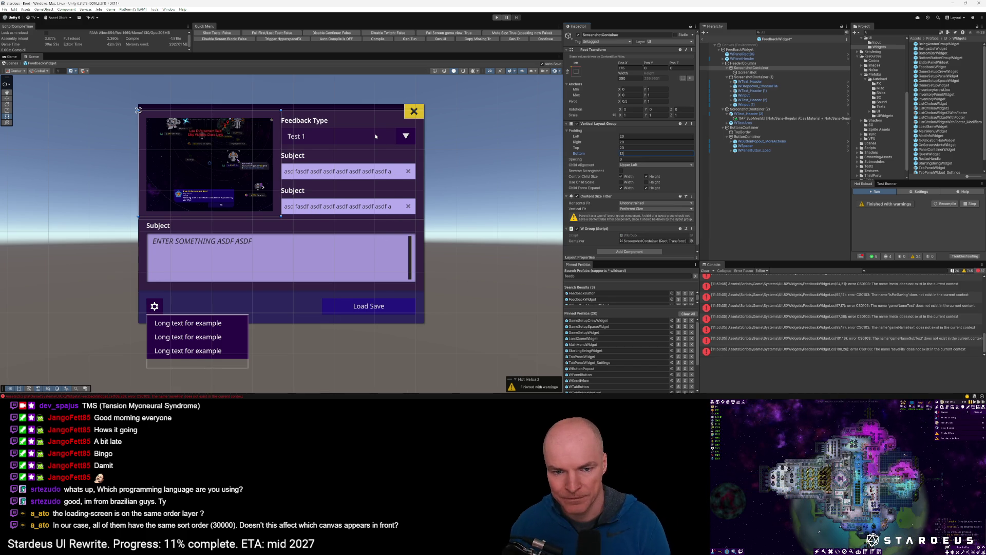
Inspect the FeedbackWidget, its file dropdown and the environment canvas, then return to Visual Studio Code.
click(328, 137)
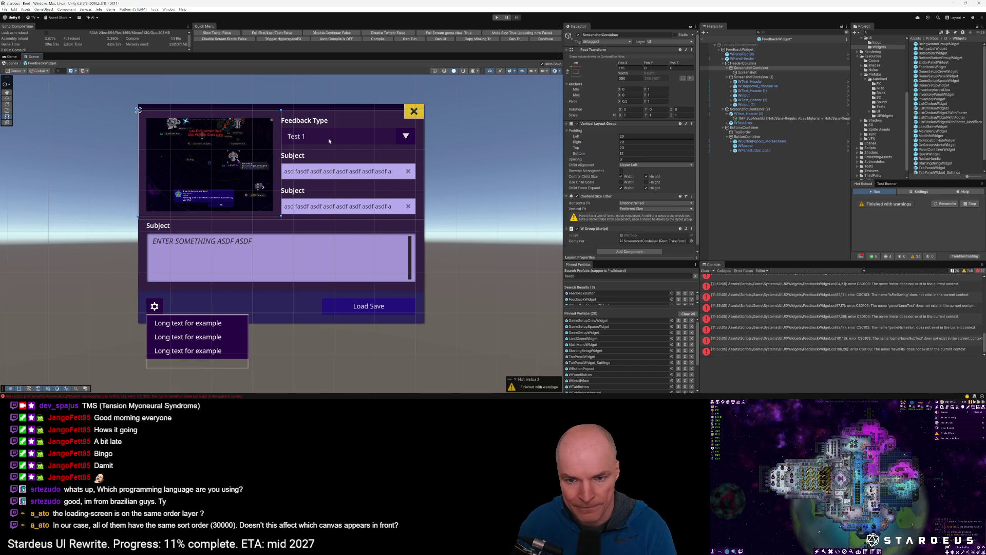
click(328, 138)
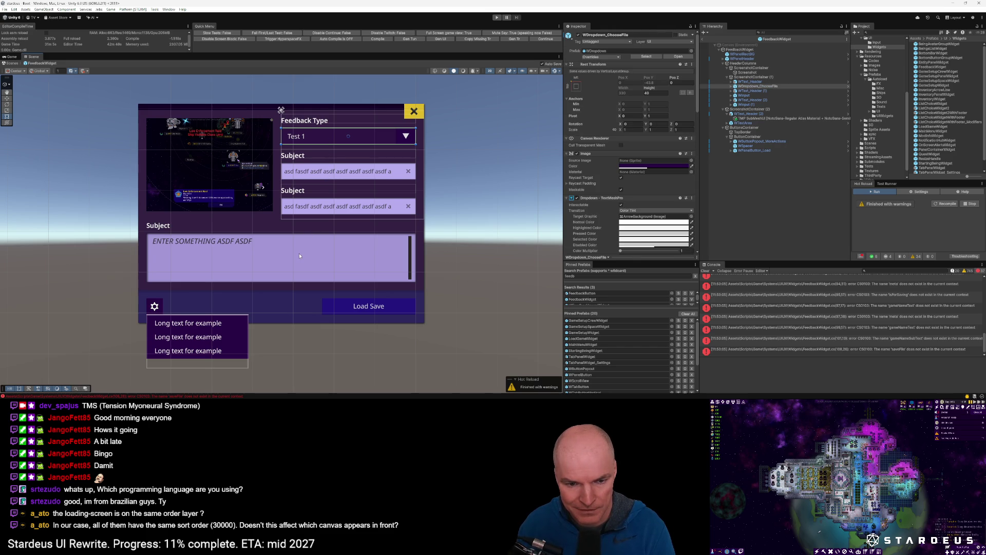
click(438, 254)
scroll(433, 254, down, 5)
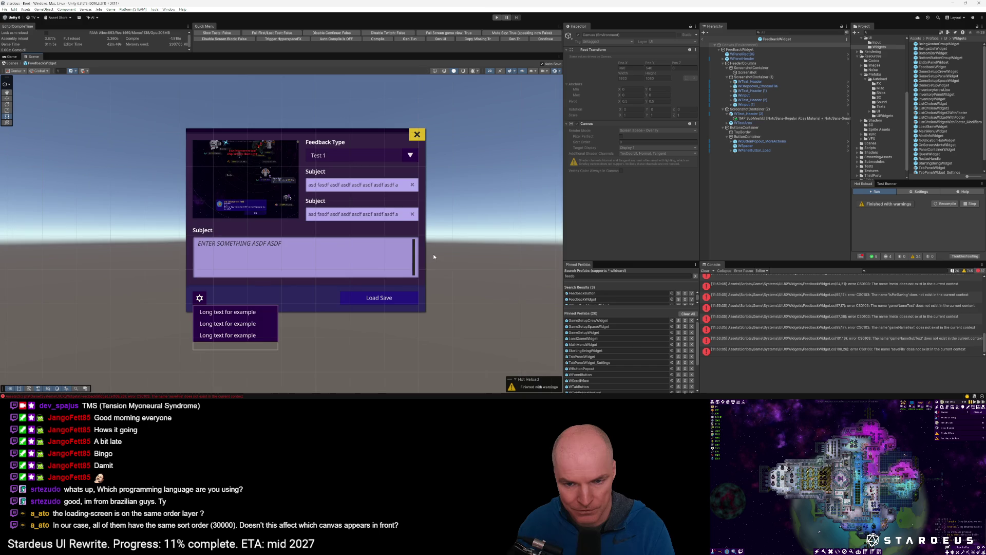
scroll(391, 246, up, 3)
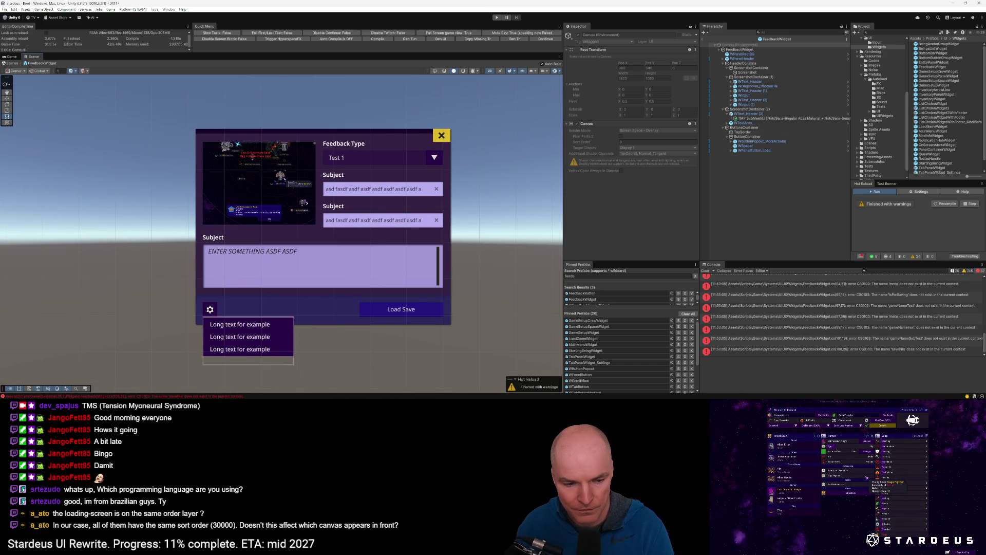
mouse_move(99, 397)
click(99, 377)
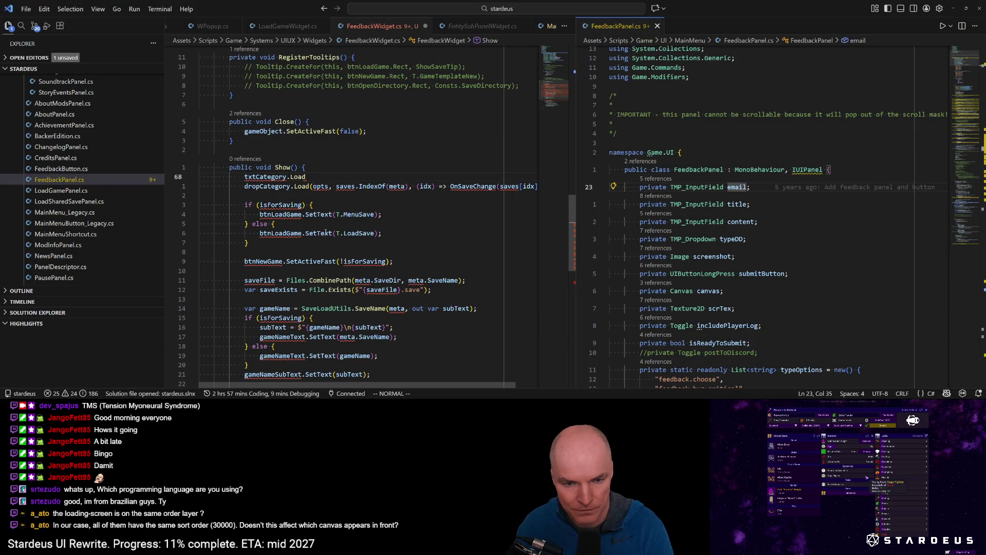
Duplicate the txtCategory declaration line in FeedbackWidget.cs and save.
click(322, 175)
key(a)
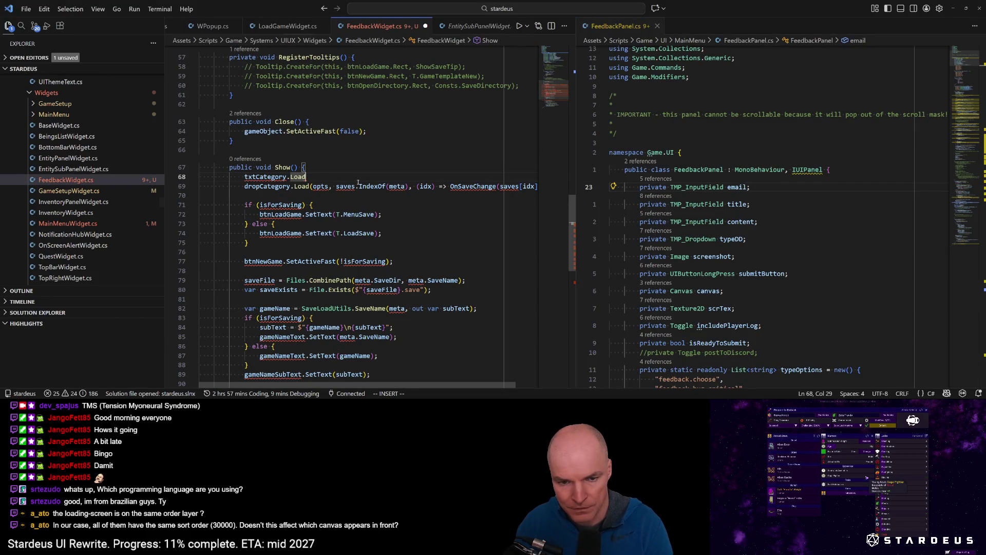
key(ctrl+s)
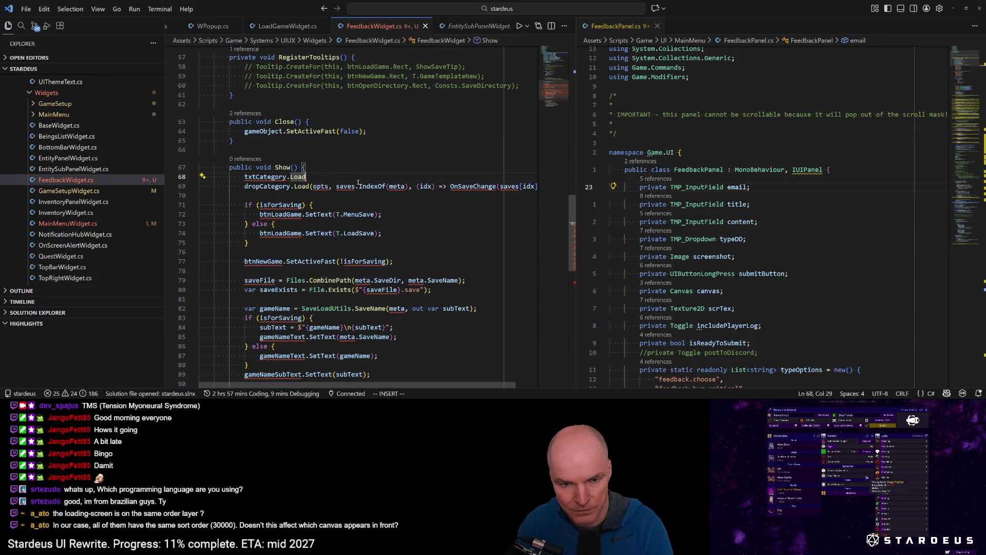
scroll(358, 183, up, 15)
click(417, 212)
key(Escape)
key(y)
key(y)
text(pciwtxtem)
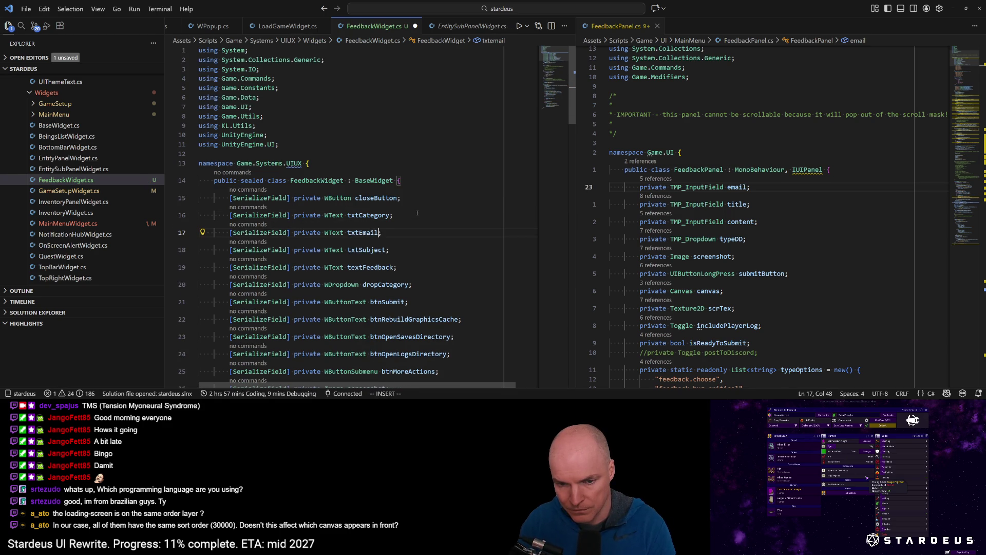
key(Escape)
key(ctrl+s)
Turn the duplicated line into a WInput field named inputEmail.
key(j)
key(j)
key(j)
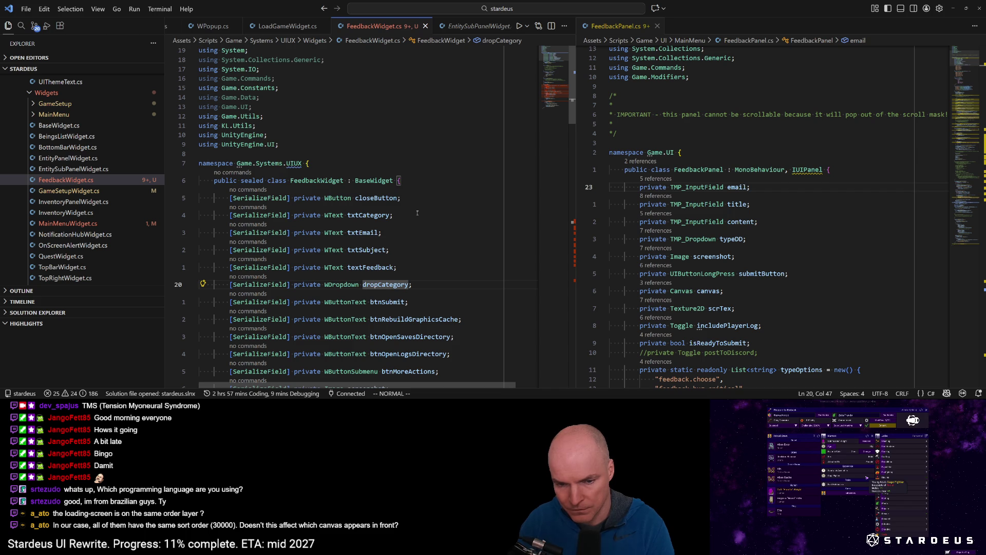
text(bciwWinput)
key(ctrl+Delete)
text(inputEmail)
key(Escape)
Duplicate the inputEmail declaration as a WInput field named inputSubject and save.
key(y)
key(y)
key(p)
key(shift+w)
text(fEceSubjt)
key(Escape)
key(ctrl+s)
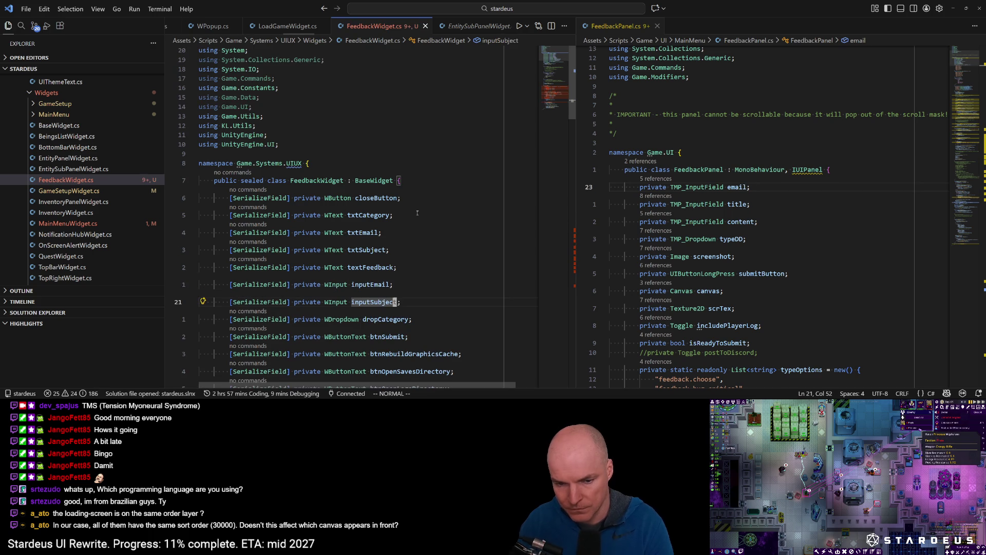
Duplicate the inputSubject declaration and edit the copy's type, then save.
key(w)
key(k)
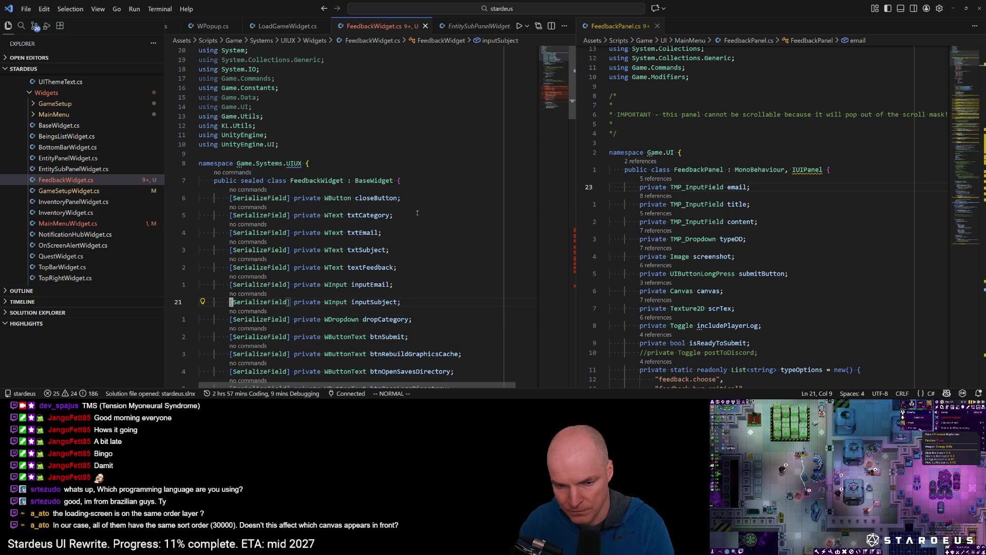
key(y)
key(y)
key(p)
key(w)
key(w)
key(w)
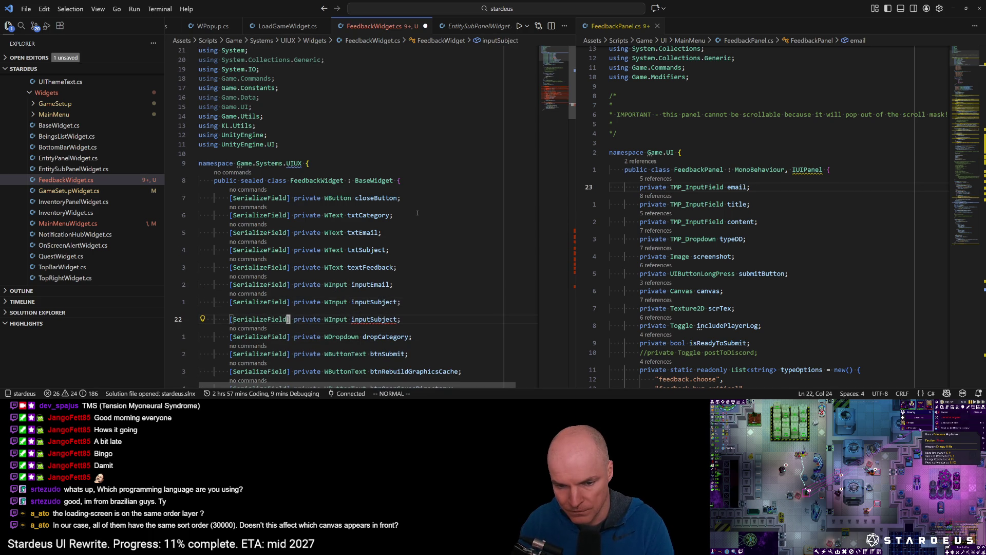
text(lcetex)
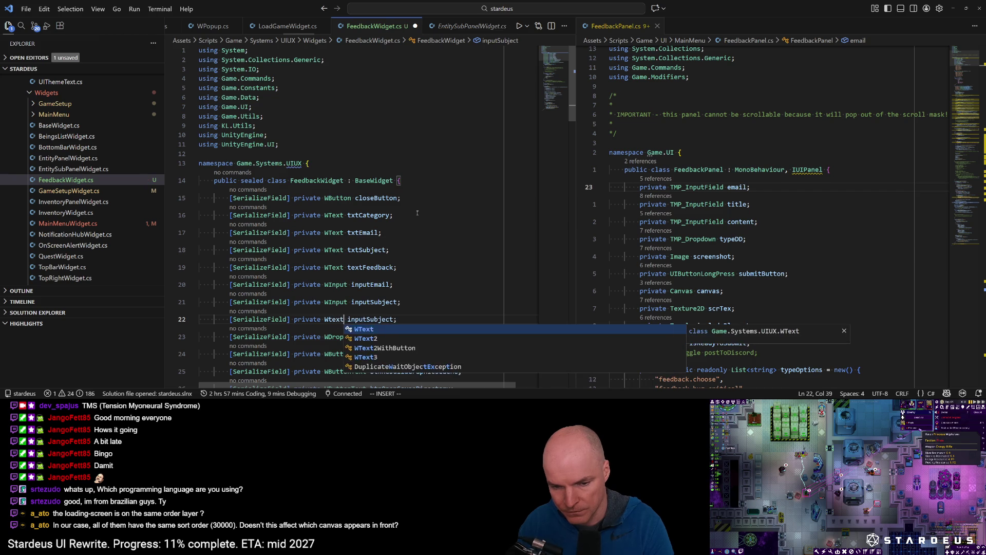
text(t)
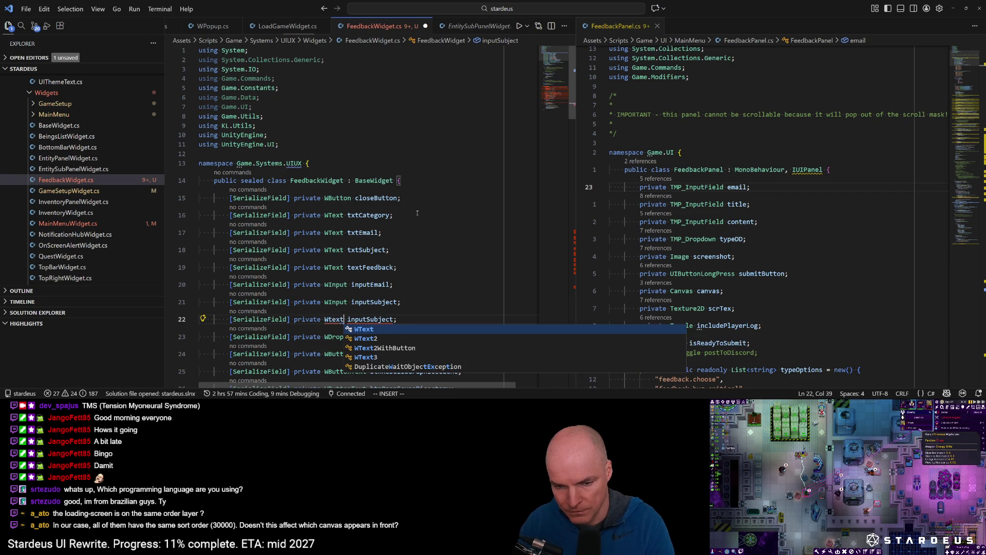
key(Escape)
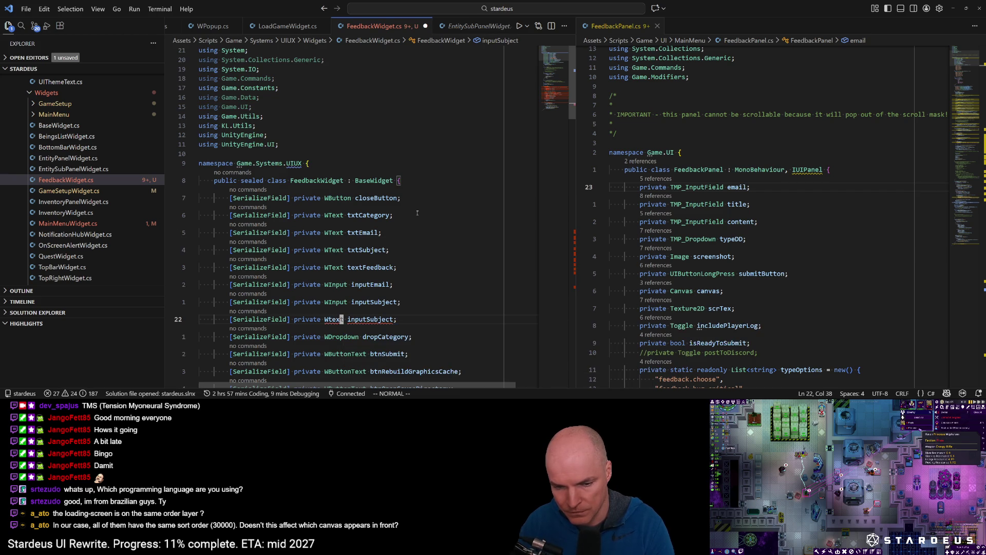
key(ctrl+s)
Check the WTextArea object's components in the Unity prefab.
key(alt+Tab)
click(743, 123)
scroll(633, 179, down, 10)
scroll(635, 207, down, 15)
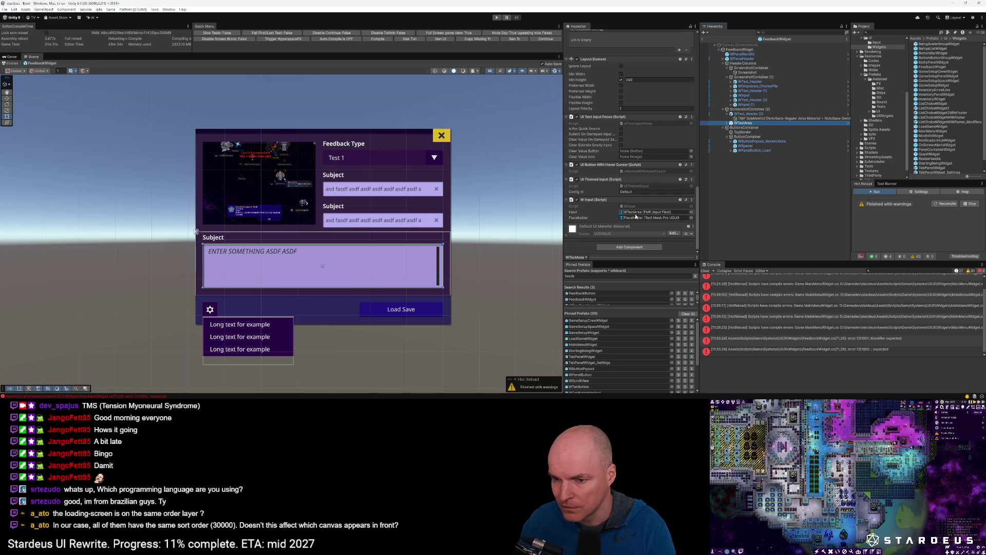
key(alt+Tab)
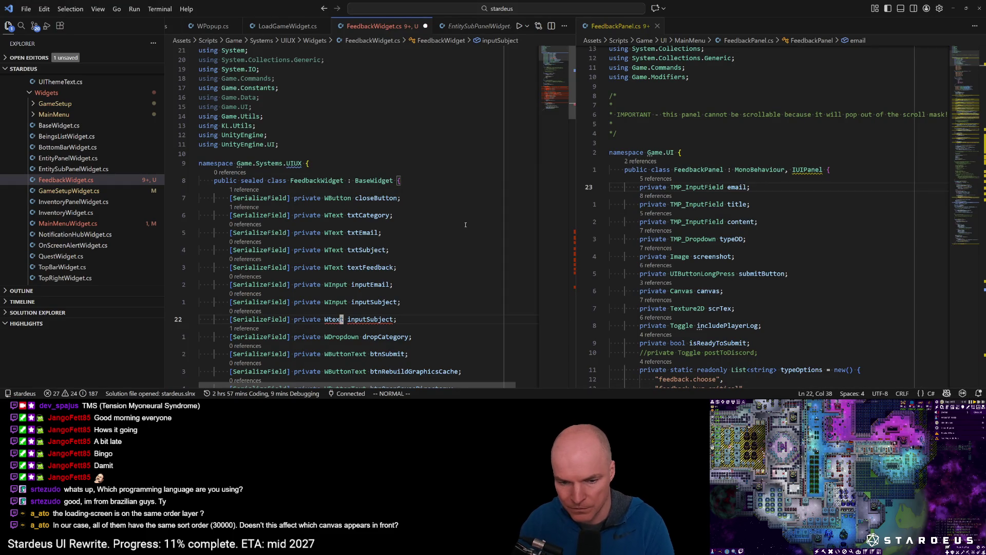
Set the copied field's type back to WInput and rename it inputFeedback.
text(cwInput)
key(Escape)
key(l)
key(l)
key(c)
key(w)
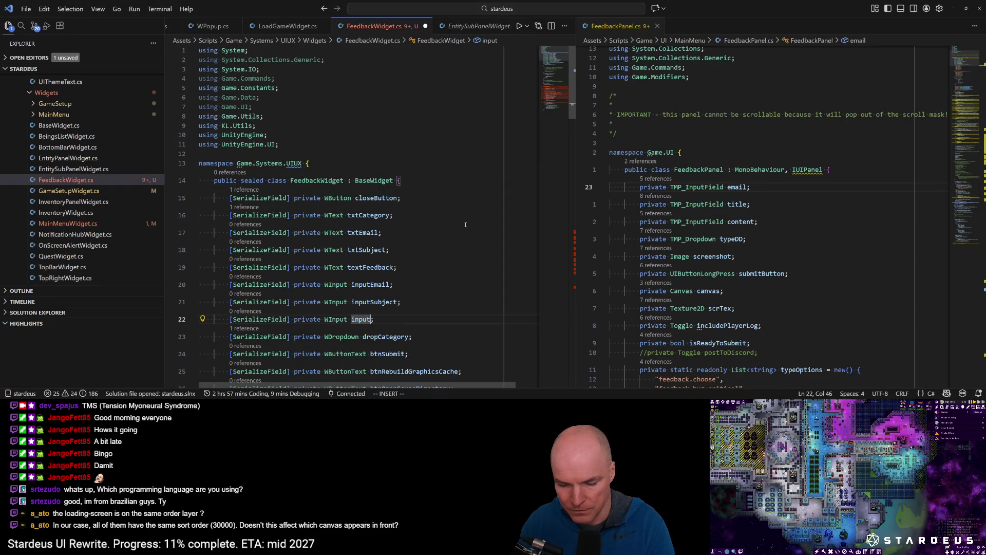
text(Feedback)
key(Escape)
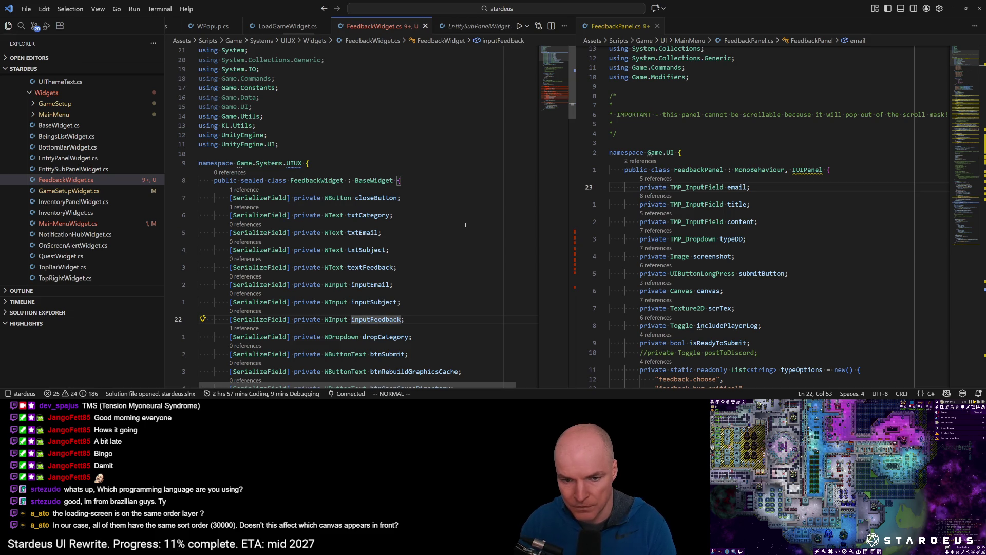
scroll(478, 138, down, 15)
Wrap the body of FeedbackWidget's Show() method in /* */ comment markers and save.
click(314, 243)
key(o)
key(Escape)
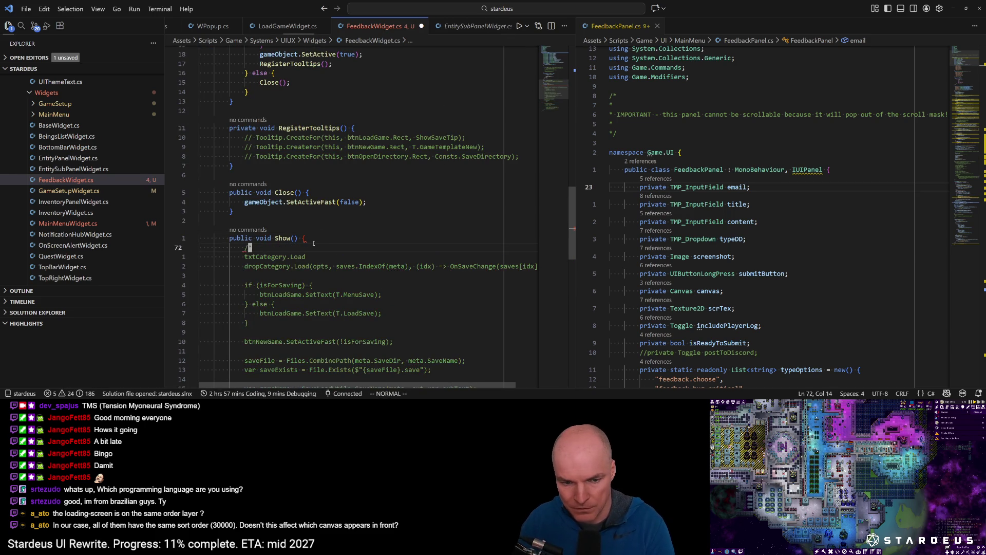
key(ctrl+d)
key(ctrl+d)
key(j)
key(j)
key(j)
key(j)
key(j)
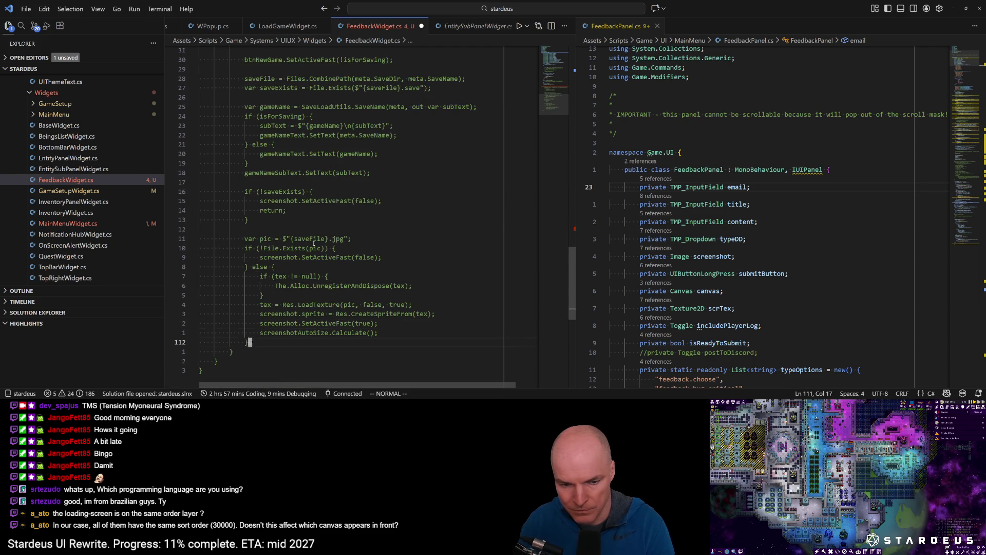
text(o*)
key(ctrl+s)
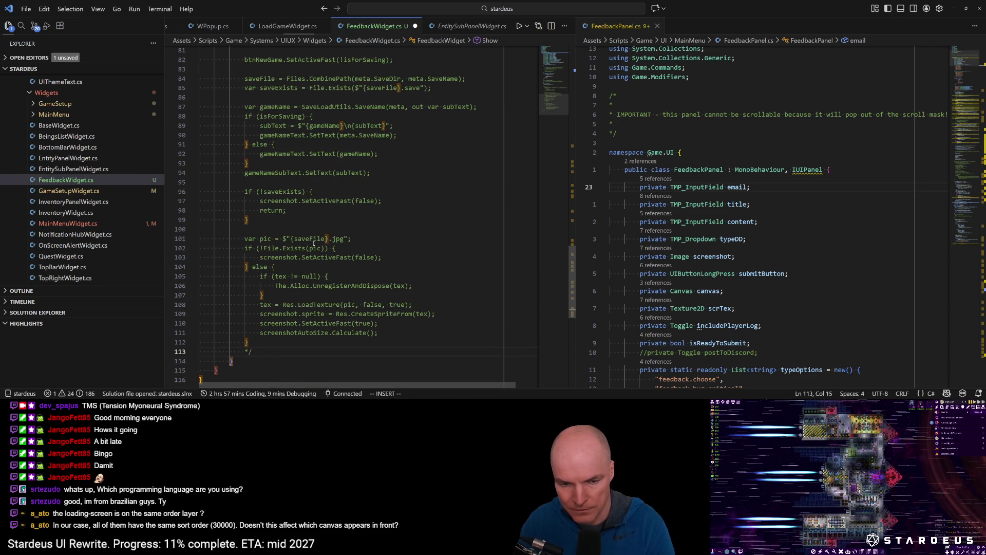
key(Escape)
Let Unity recompile and open the code line behind the Console error.
key(alt+Tab)
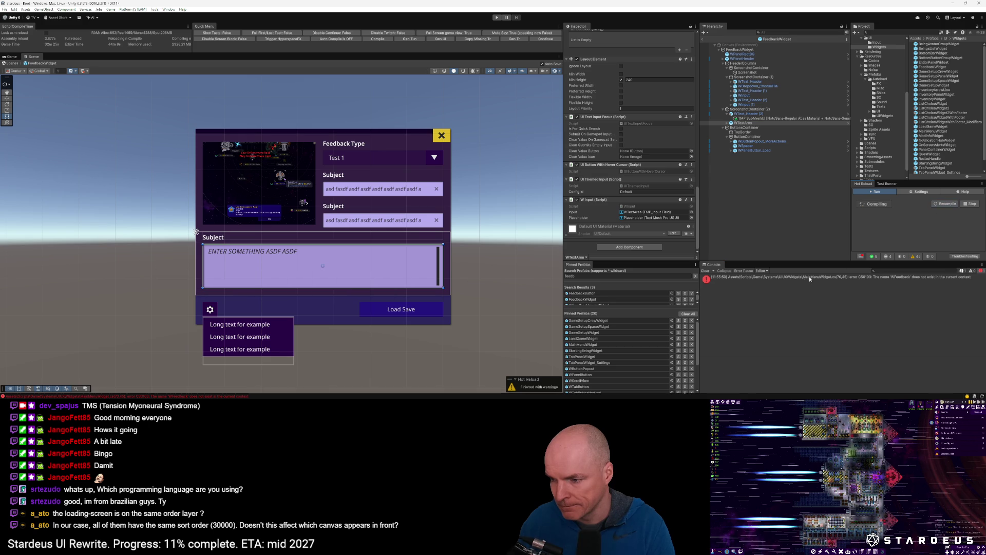
click(835, 278)
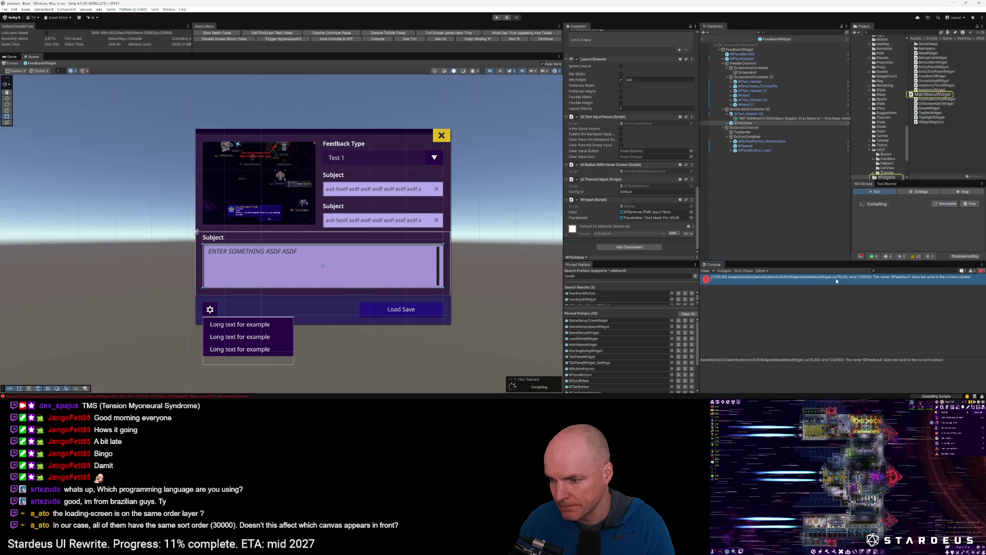
double_click(835, 280)
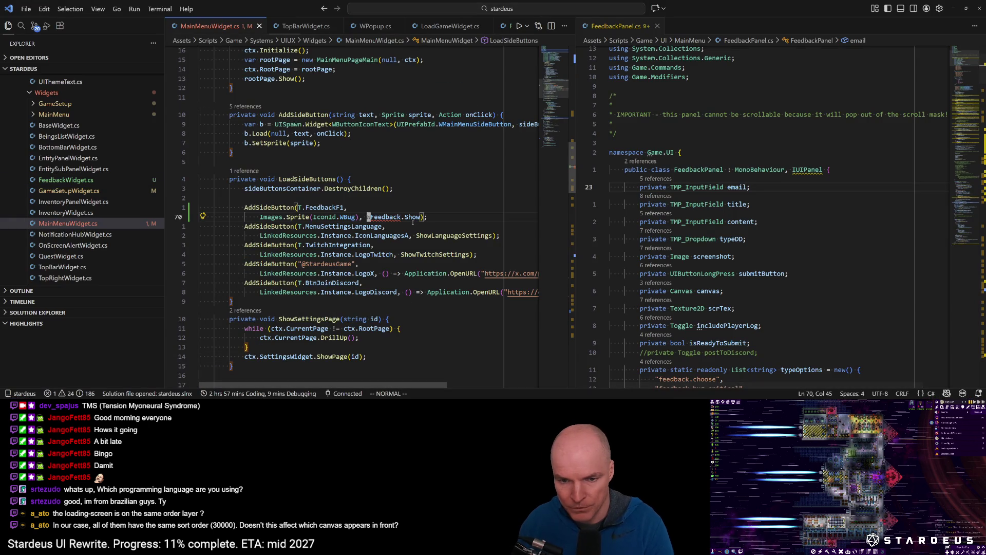
Change the main menu's Feedback.Show call to FeedbackWidget.Spawn in MainMenuWidget.cs.
text(FeedbackWidget)
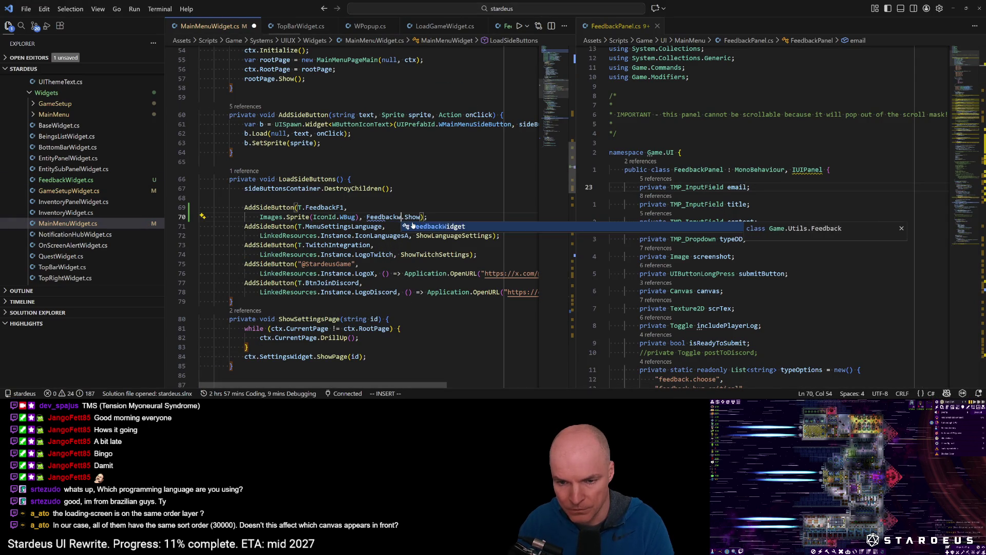
key(ctrl+s)
key(Escape)
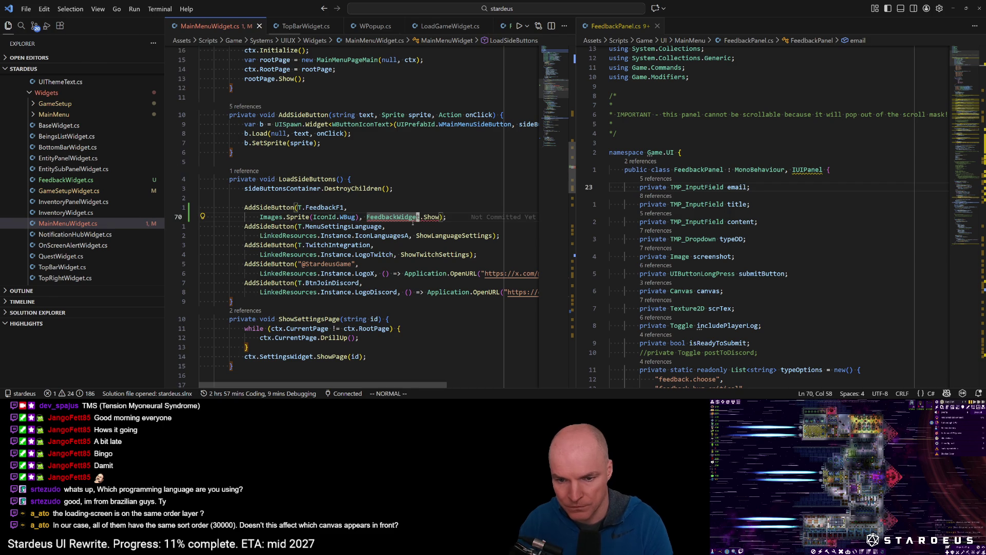
key(F12)
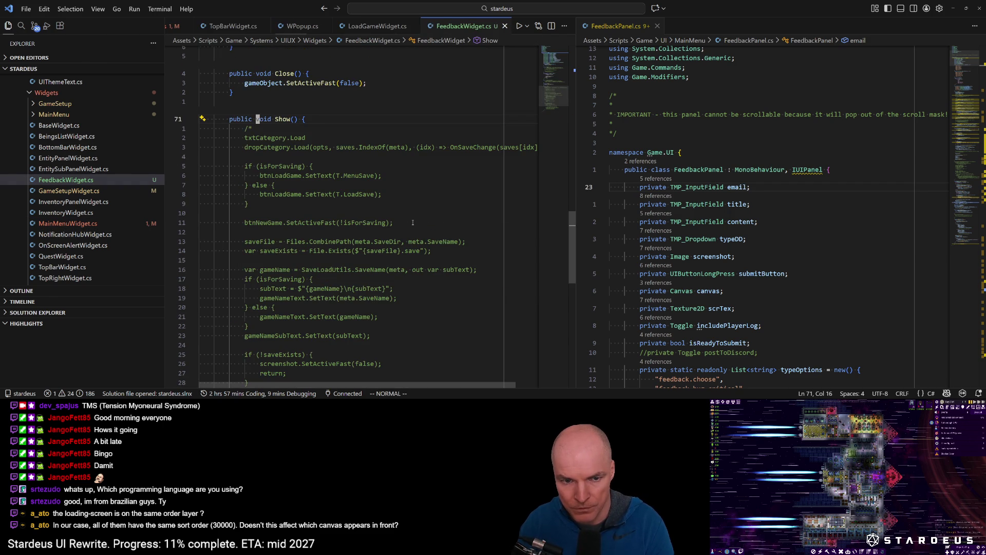
key(ctrl+o)
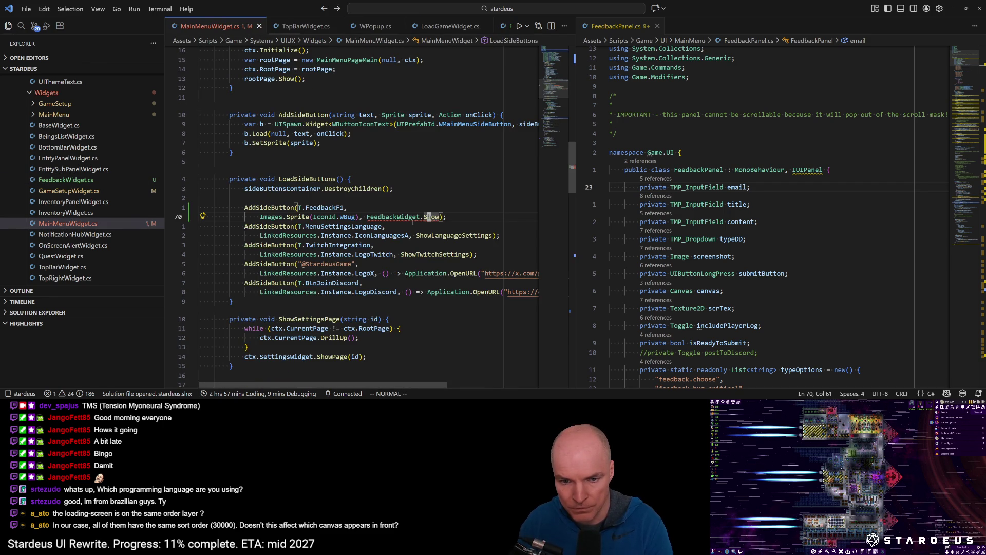
mouse_move(416, 217)
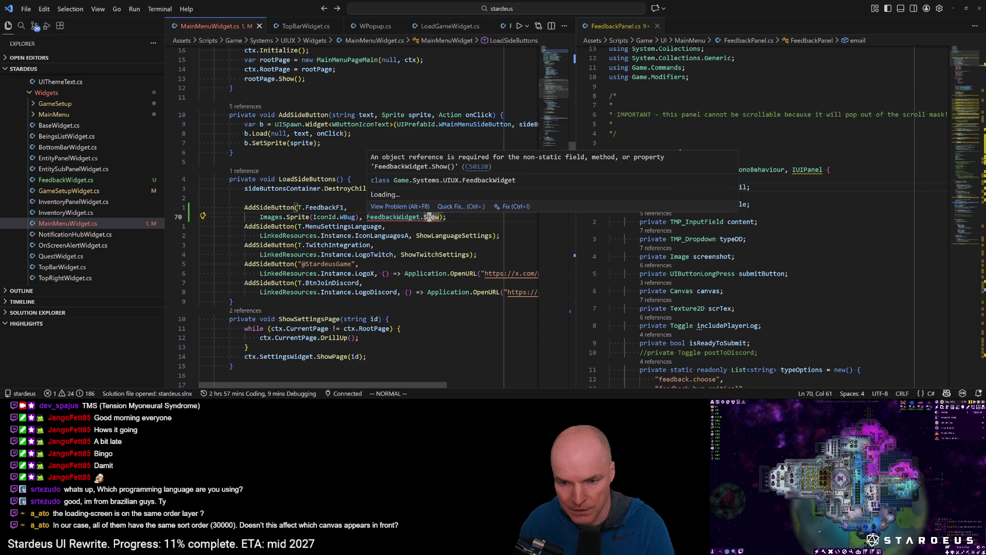
key(l)
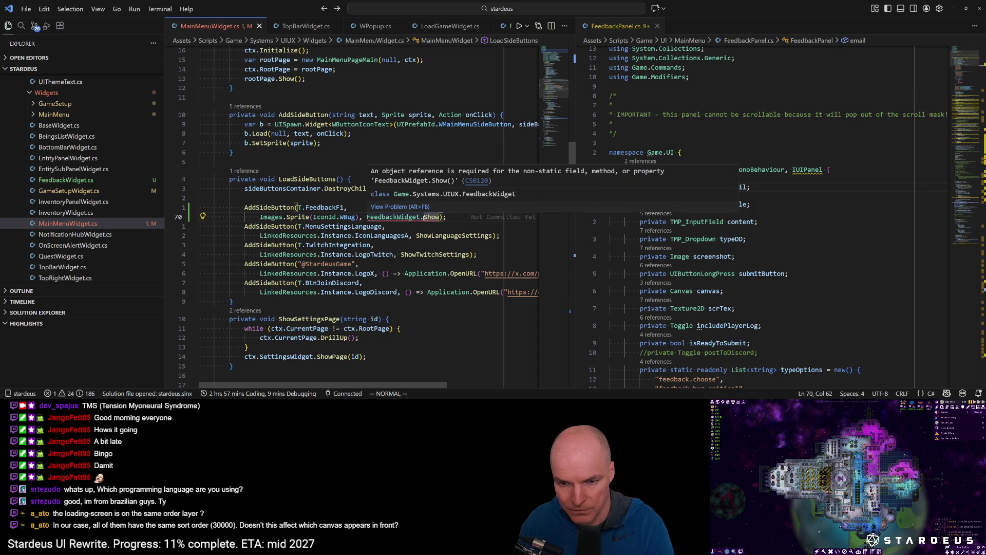
key(h)
key(h)
key(h)
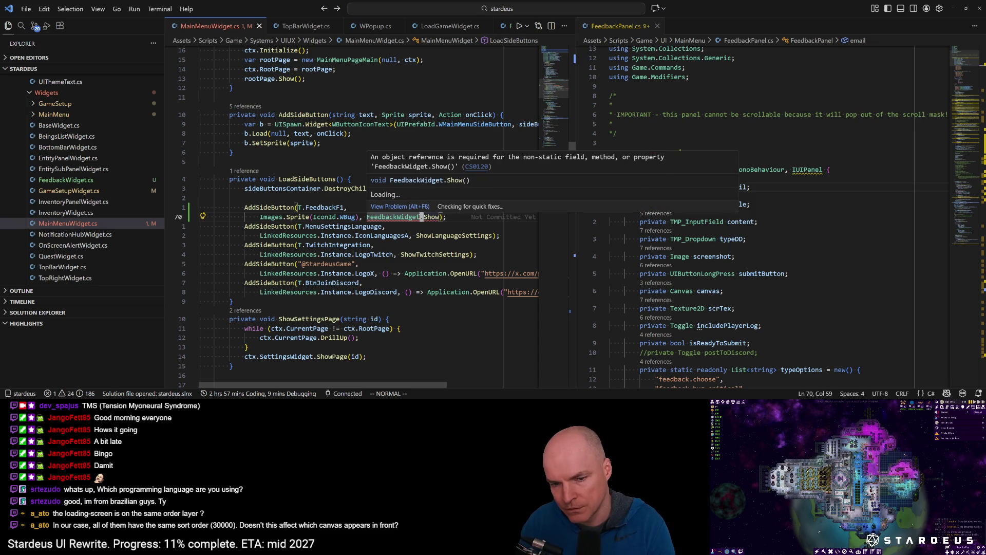
text(lcwSpawn)
key(Escape)
key(ctrl+s)
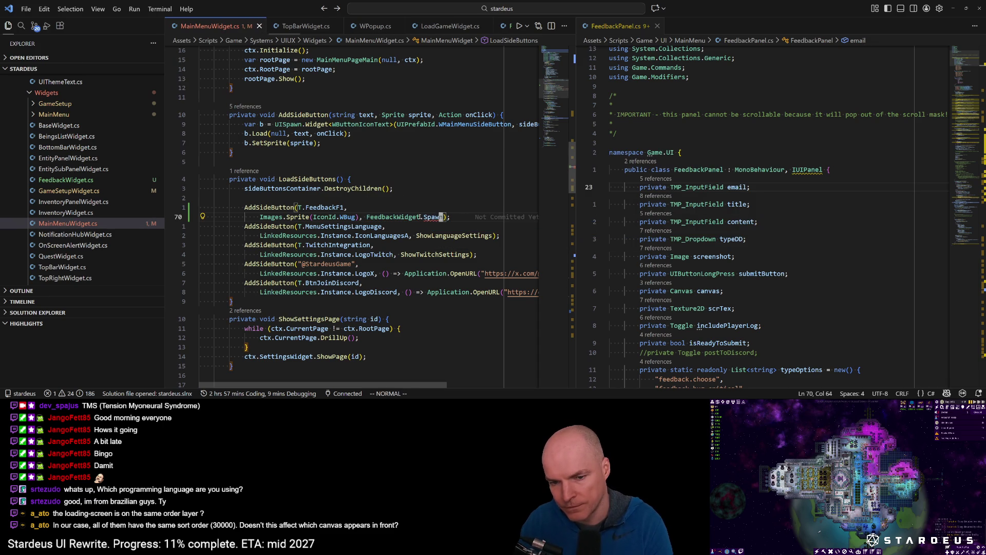
Generate the missing Spawn method via Quick Fix, make it public static, and save.
key(ctrl+period)
key(Escape)
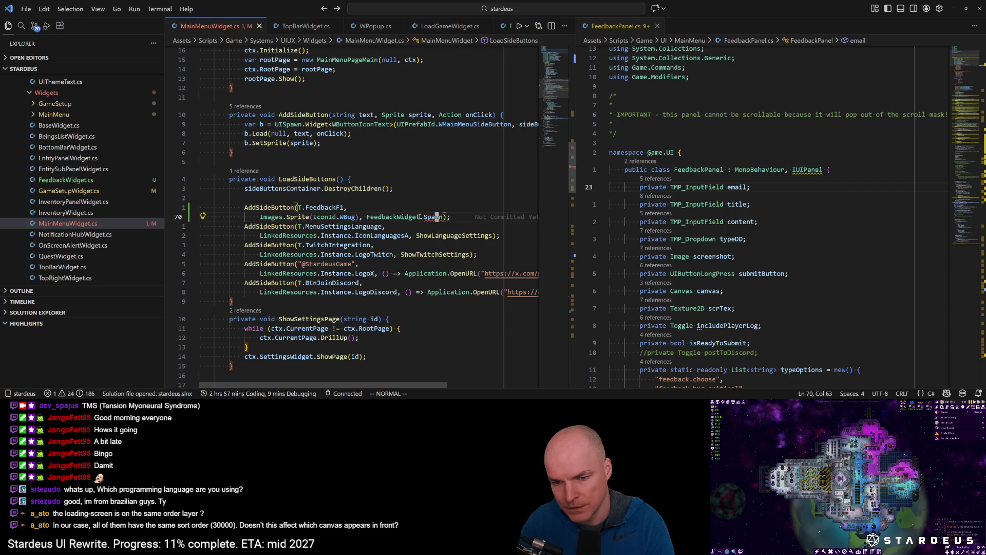
key(h)
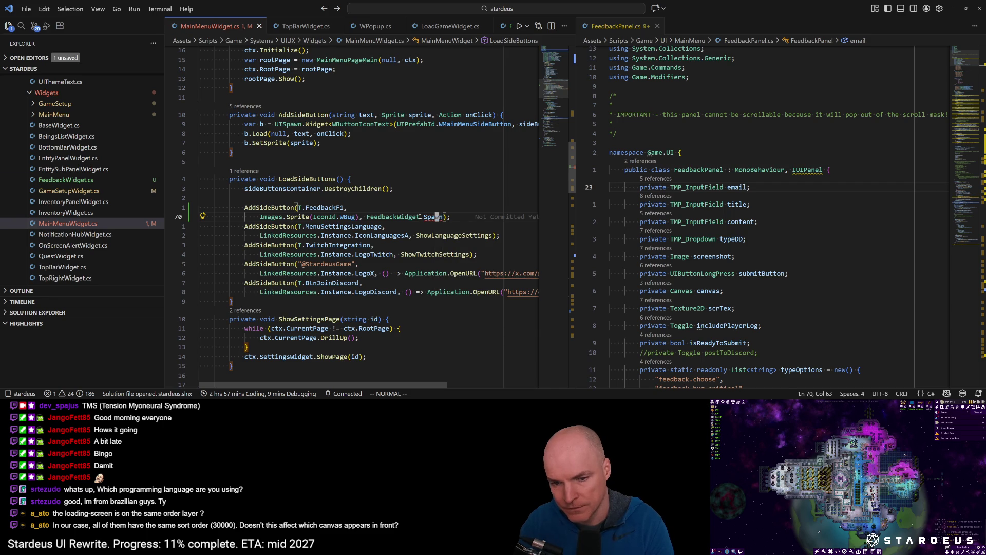
key(g)
key(d)
key(asciicircum)
text(dwipublic)
key(Escape)
key(ctrl+s)
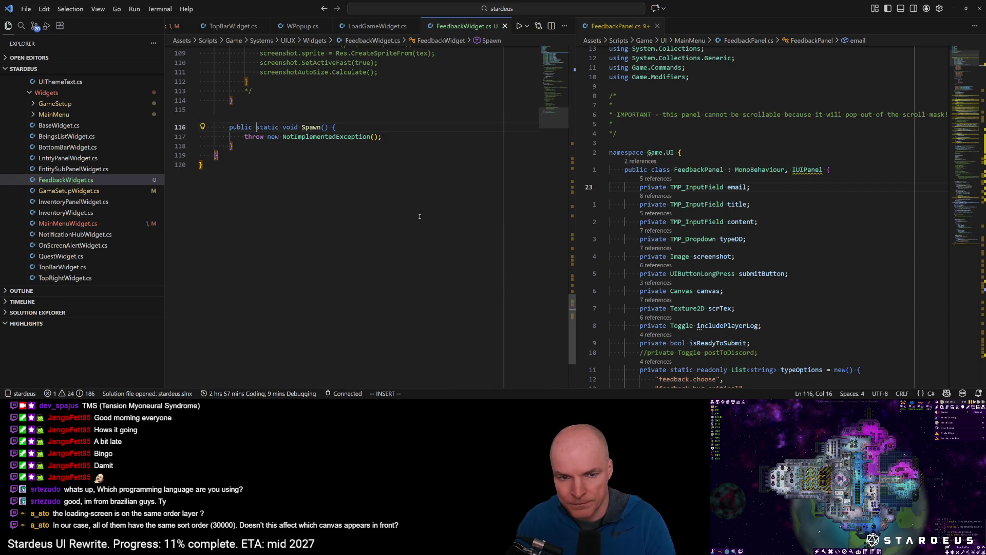
key(alt+Tab)
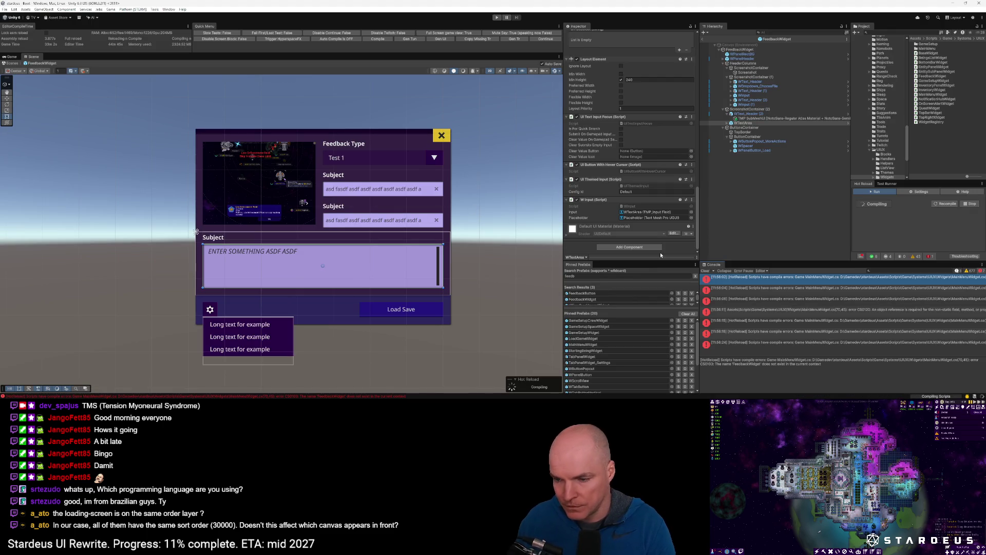
Clear the Console and remove the Load Game Widget component from the FeedbackWidget root.
click(706, 270)
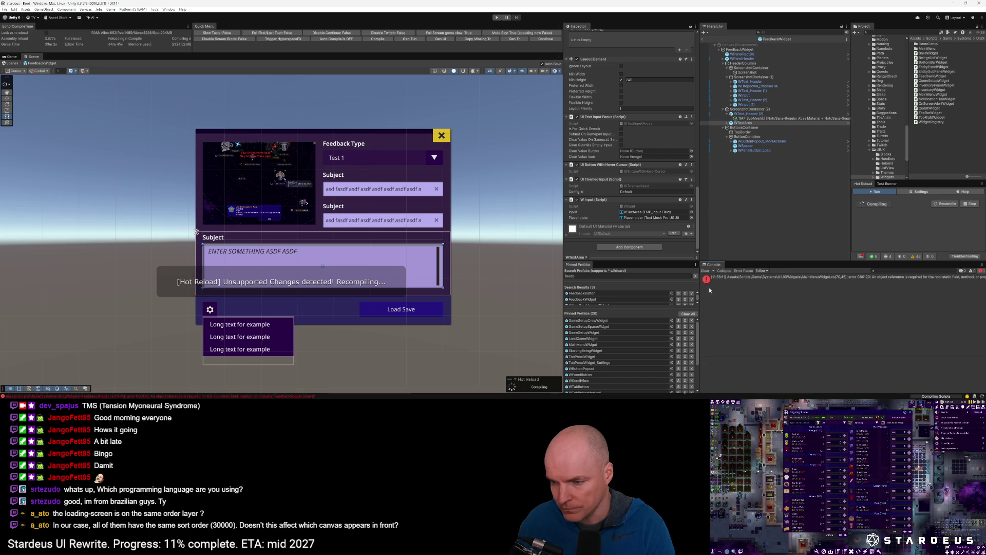
click(806, 278)
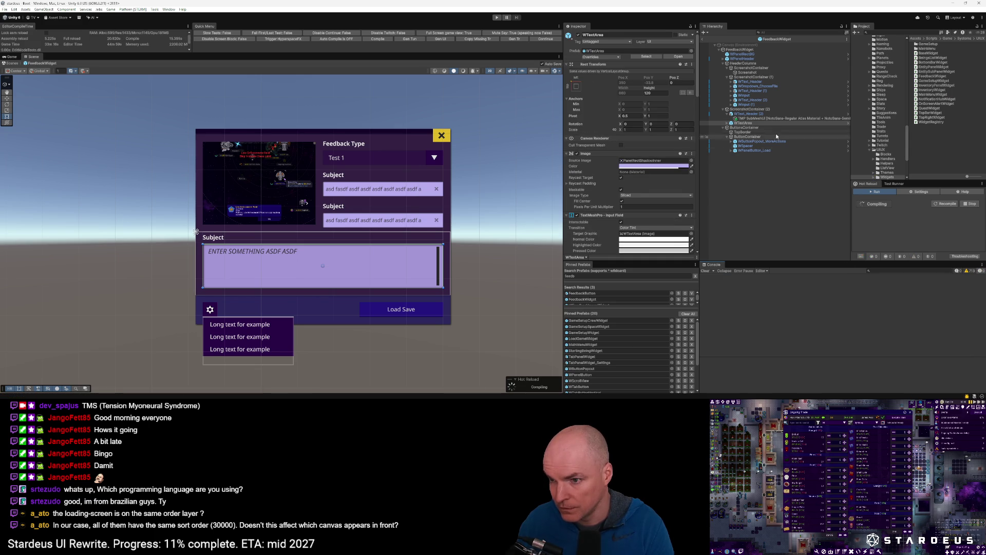
click(746, 50)
scroll(633, 200, down, 3)
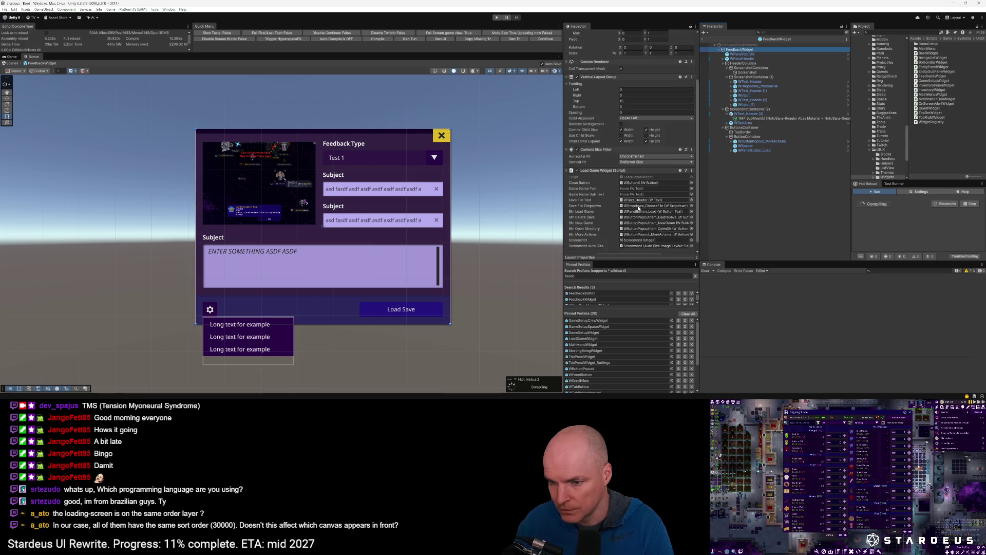
click(691, 161)
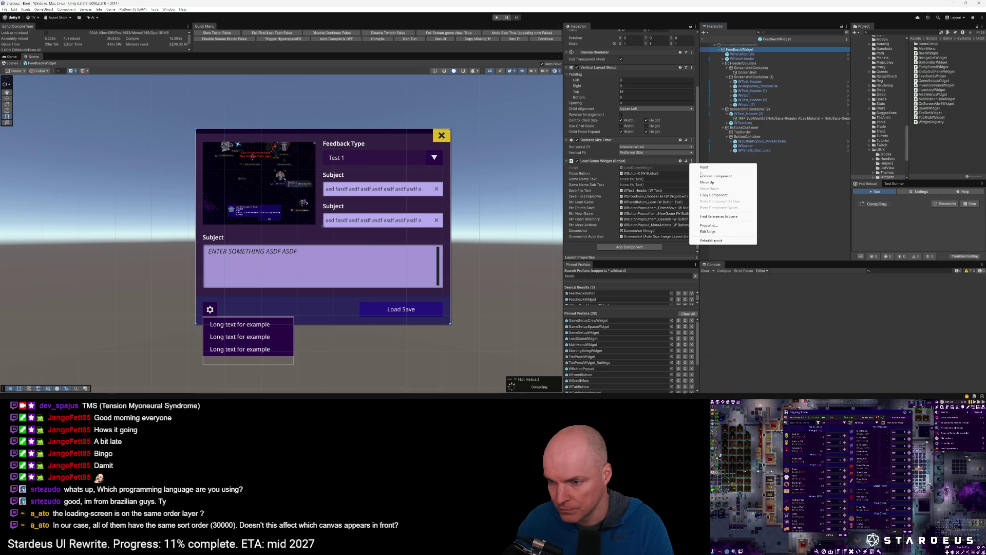
click(701, 176)
Add the Feedback Widget script component, found by searching 'feedb'.
click(628, 235)
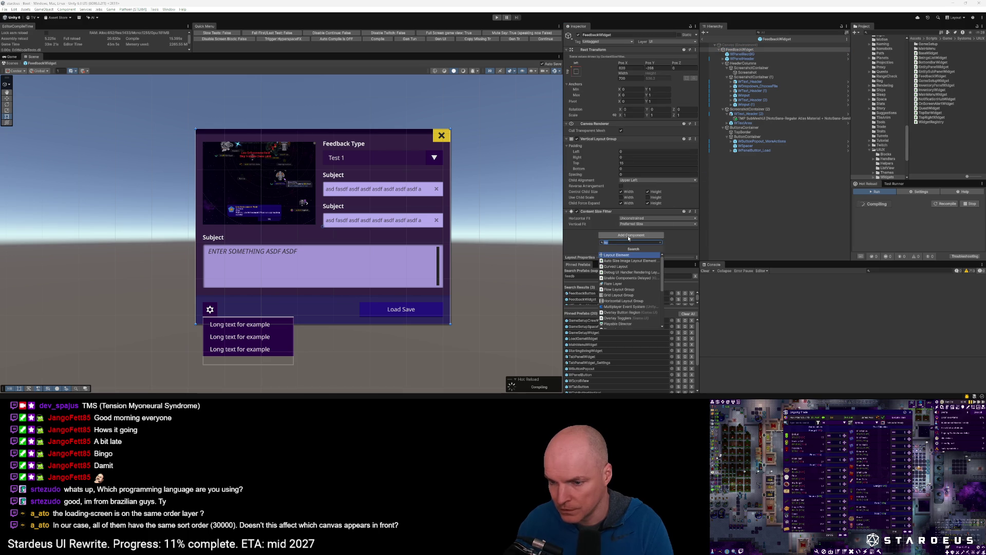
text(feedb)
key(Down)
key(Down)
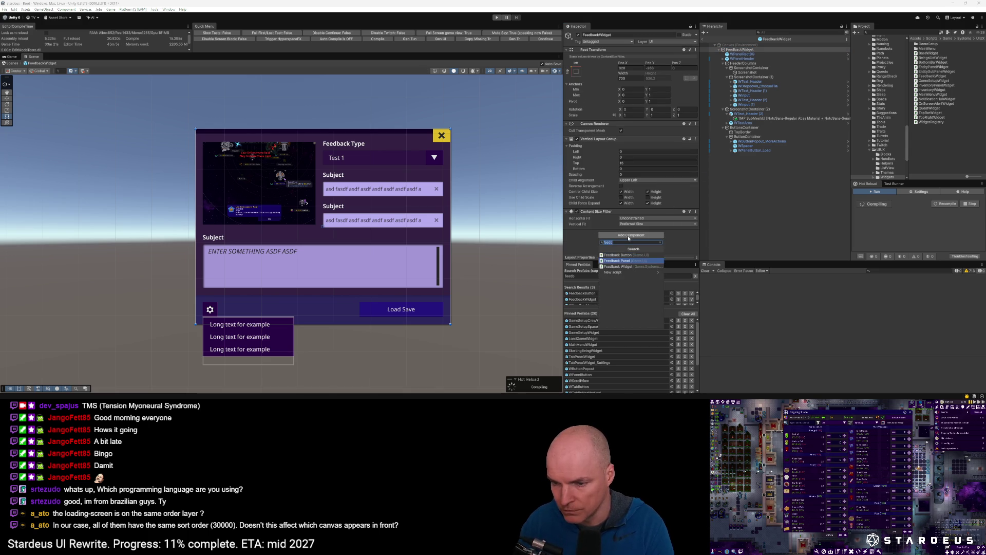
key(Return)
scroll(636, 226, down, 3)
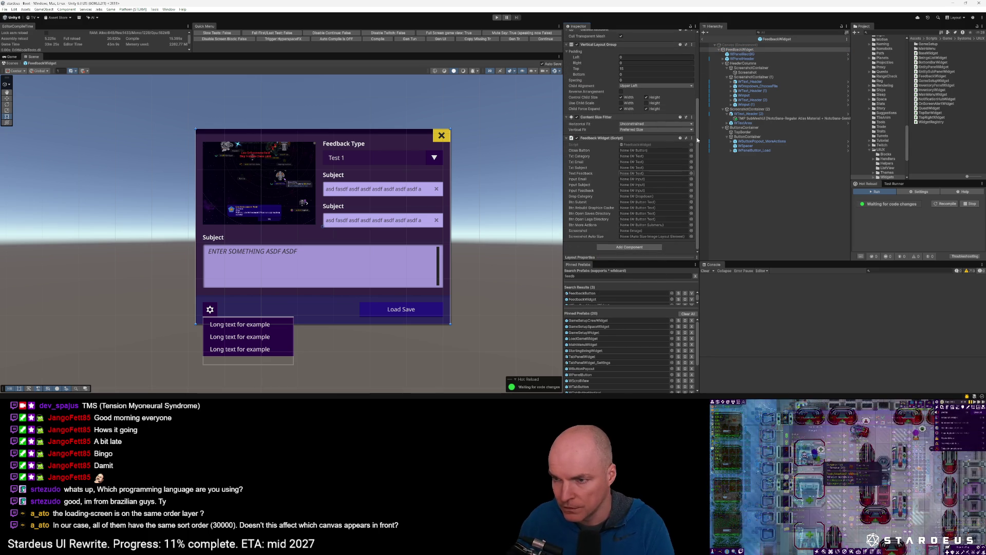
Assign WButtonX as Close Button and WText_Header as Txt Category.
click(724, 59)
drag(742, 68, 639, 151)
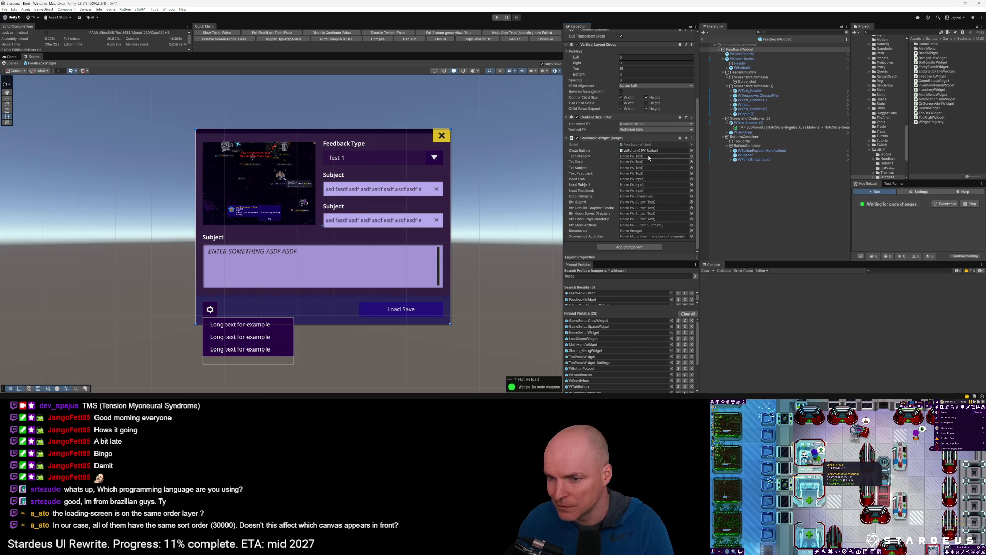
click(756, 92)
key(Home)
drag(755, 91, 655, 156)
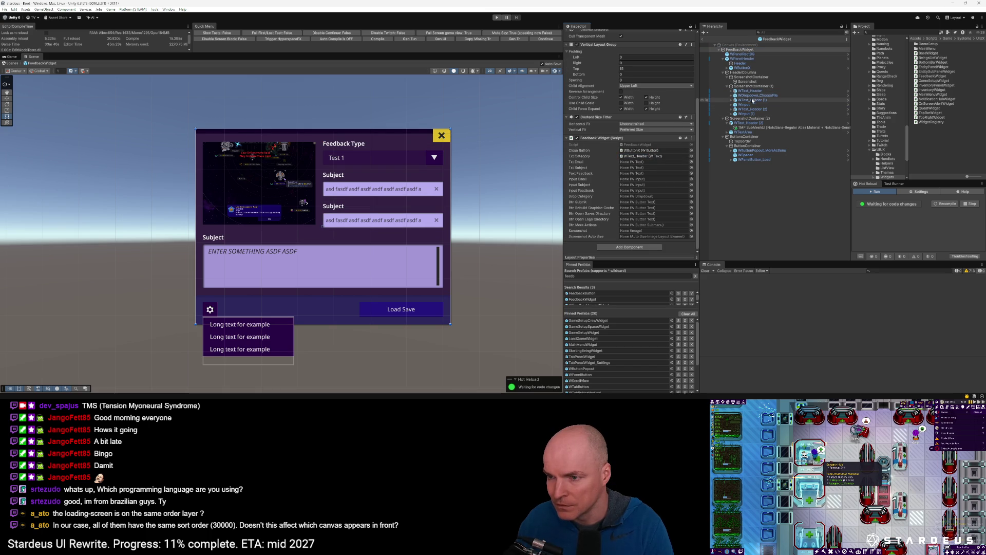
Link WInput to the Input Email field and rename it WInput_Email.
mouse_move(751, 103)
mouse_down()
mouse_move(634, 180)
mouse_move(644, 196)
mouse_up()
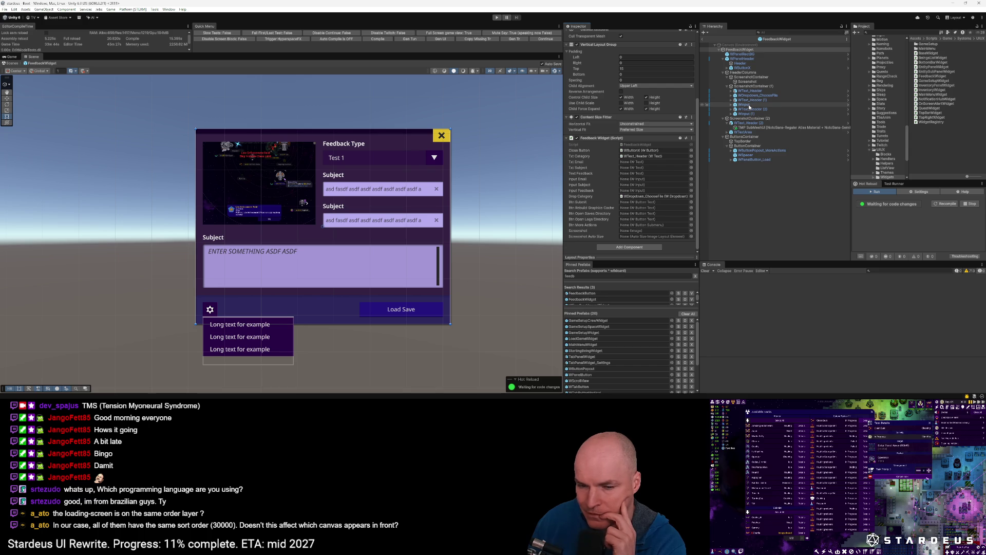
mouse_move(749, 106)
mouse_down()
mouse_move(729, 141)
mouse_move(650, 179)
mouse_up()
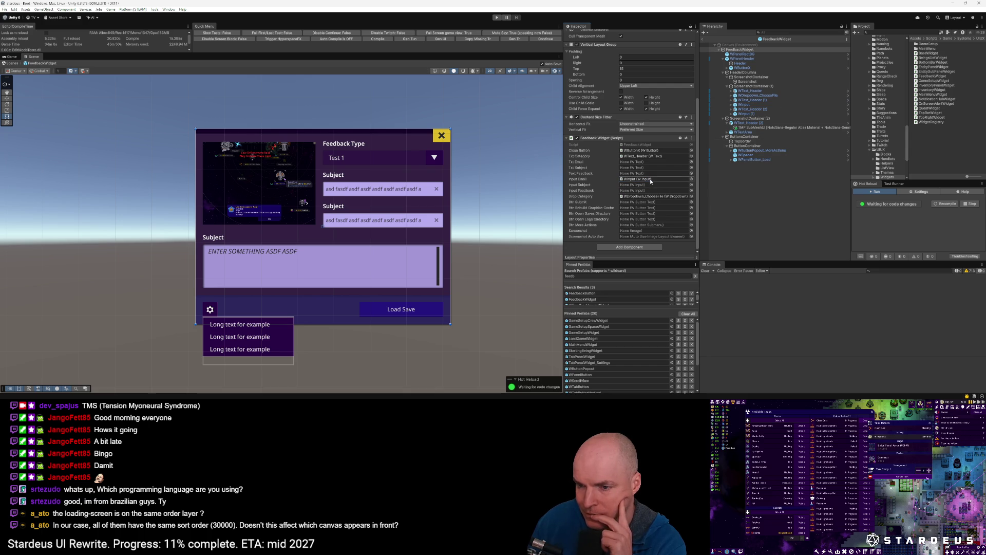
click(750, 106)
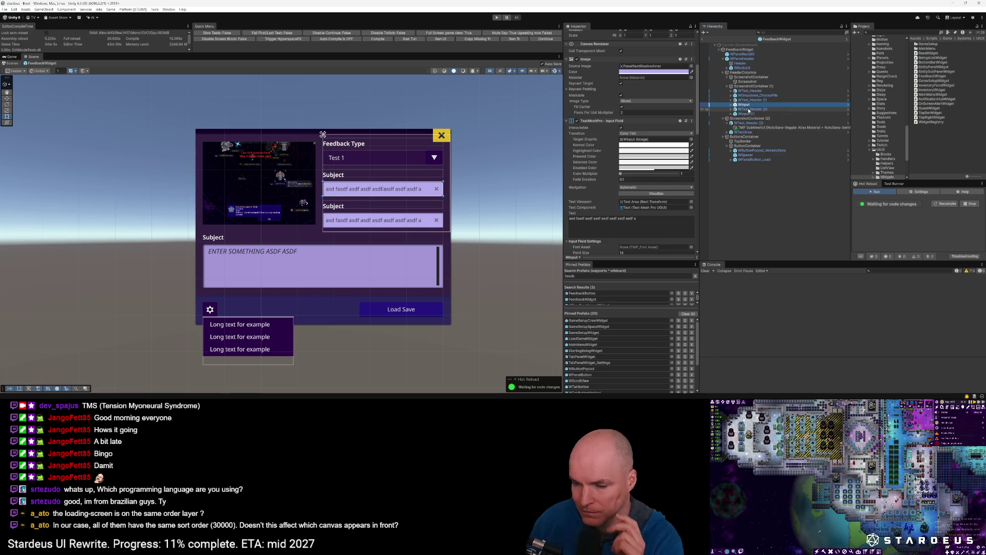
key(F2)
text(_EMa)
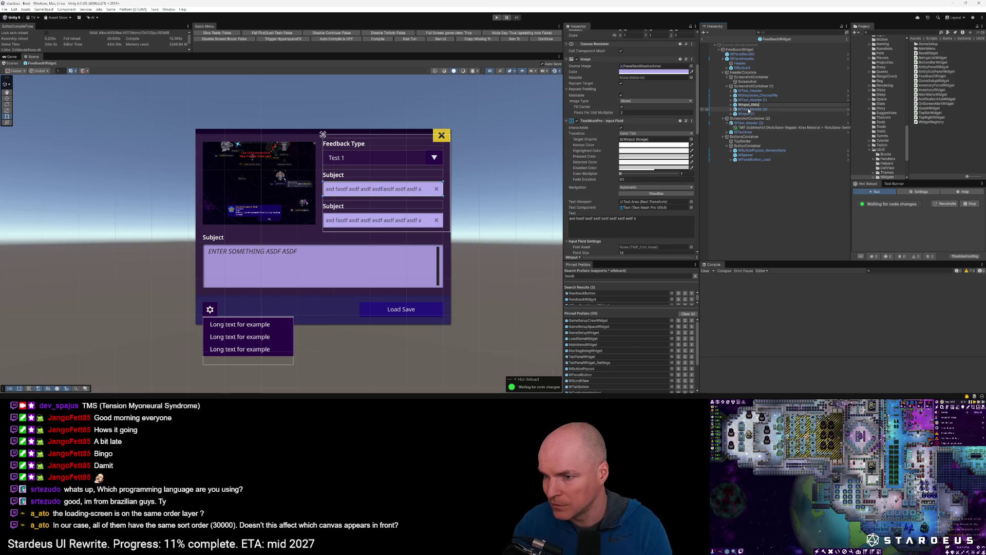
key(Return)
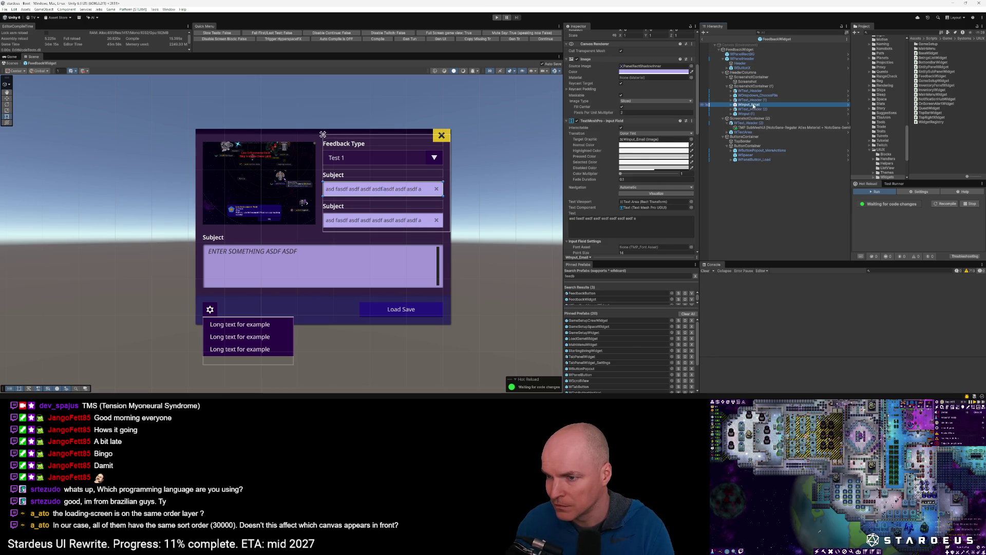
Assign the WText_Email label to the Txt Email reference.
click(752, 86)
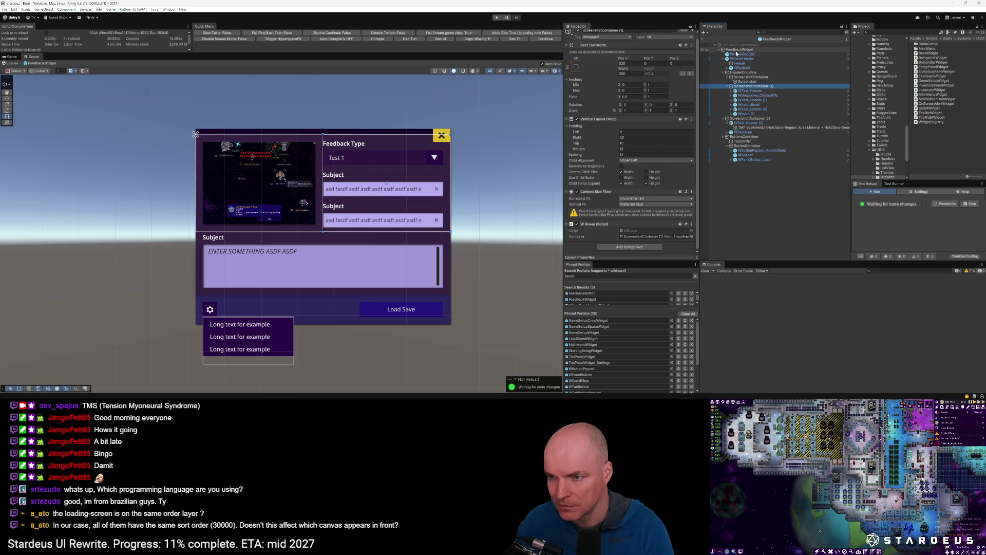
click(740, 50)
scroll(640, 218, down, 3)
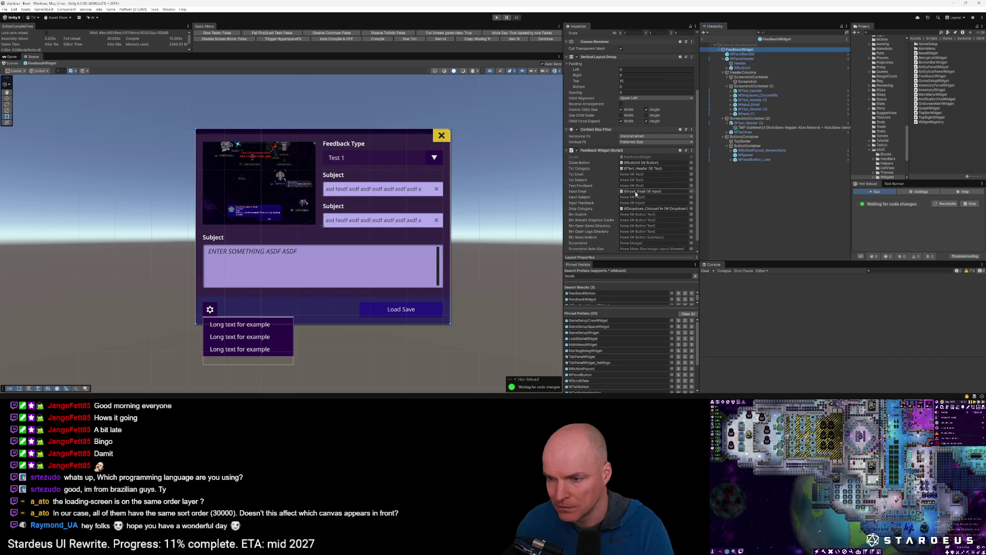
click(754, 101)
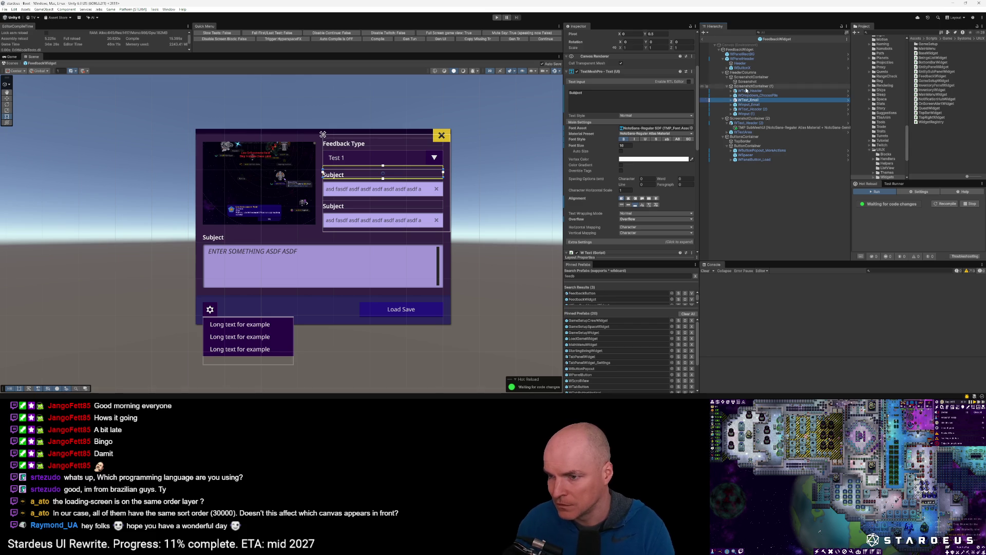
click(751, 86)
click(739, 50)
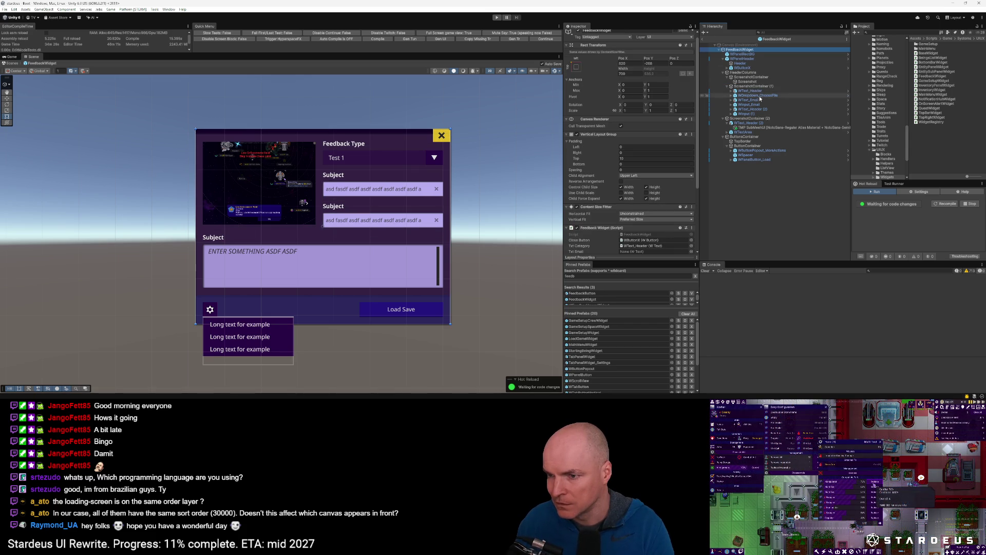
scroll(635, 225, down, 3)
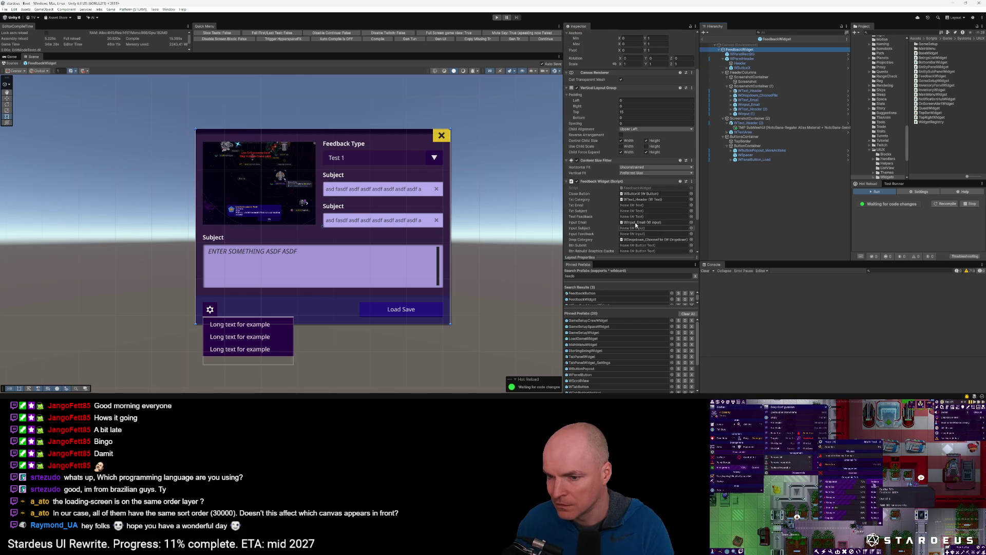
drag(754, 100, 638, 207)
Rename the header to WText_Category and the dropdown to WDropdown_Category.
click(751, 91)
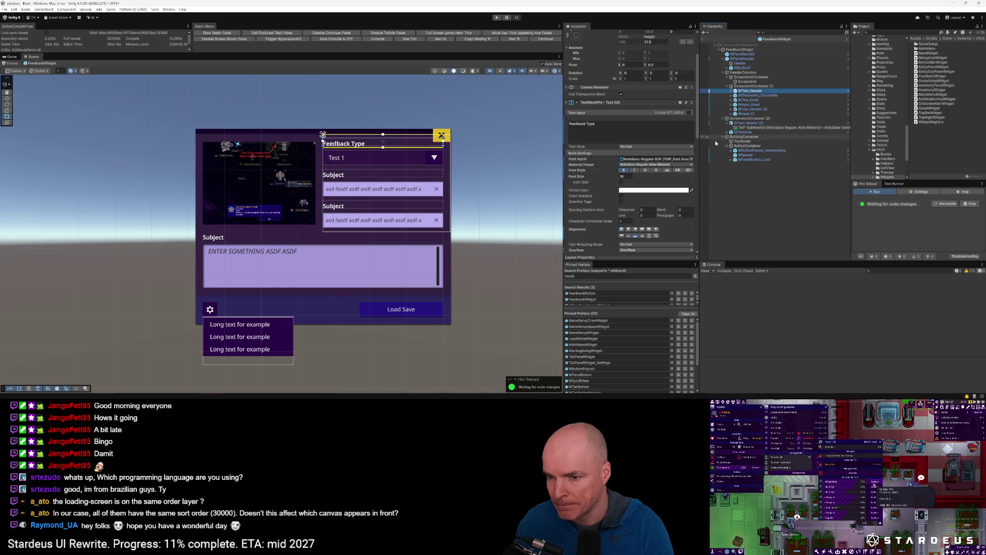
click(762, 91)
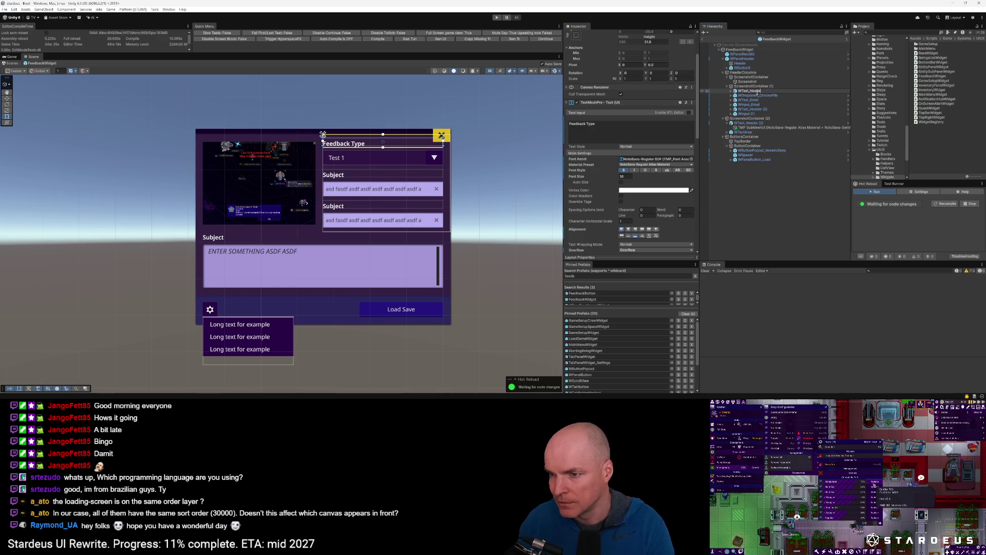
text(ry)
key(Return)
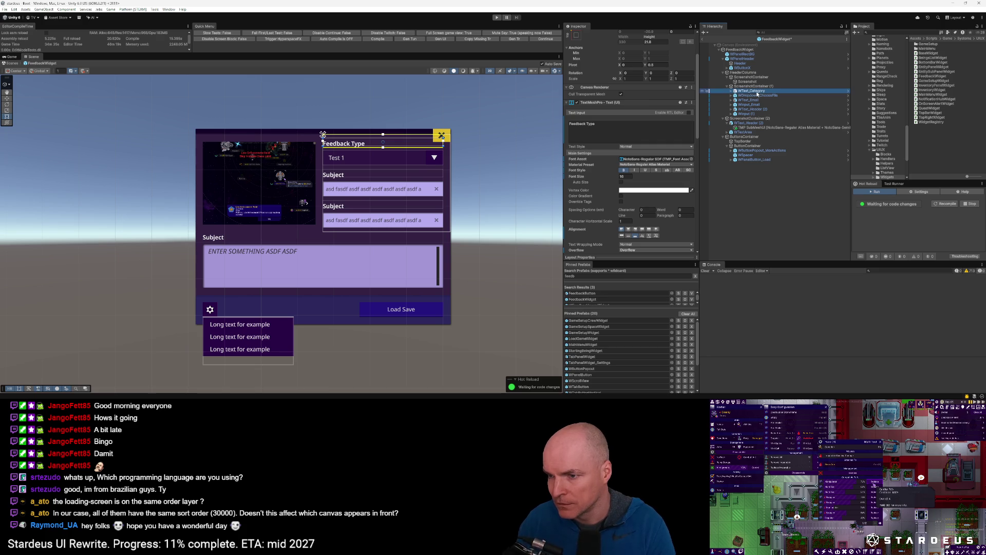
click(757, 95)
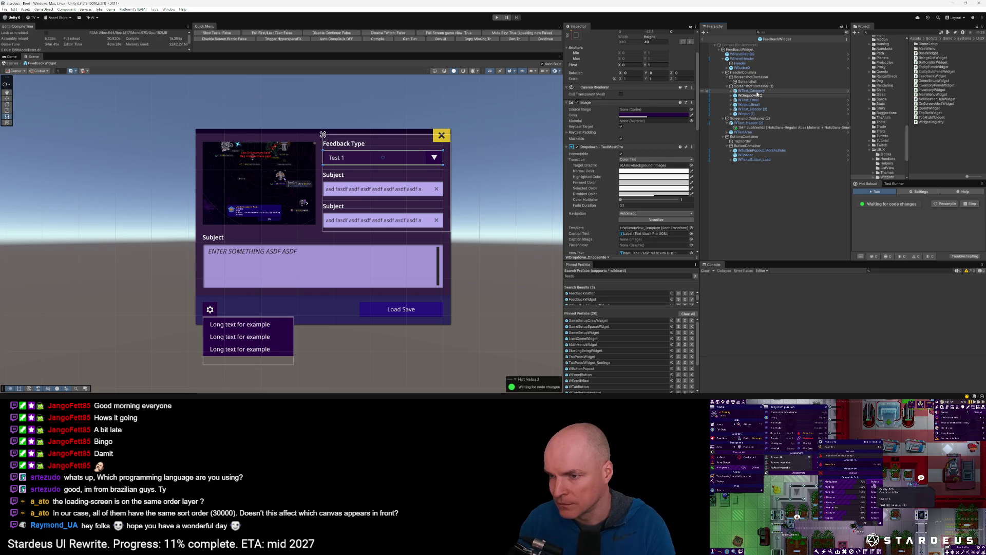
text(_Category)
key(Return)
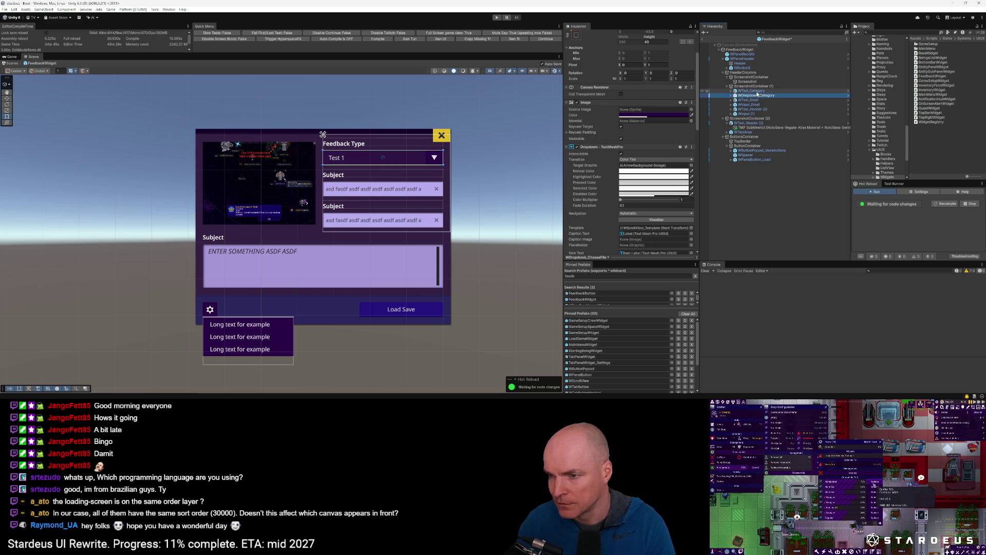
click(739, 50)
scroll(639, 242, down, 2)
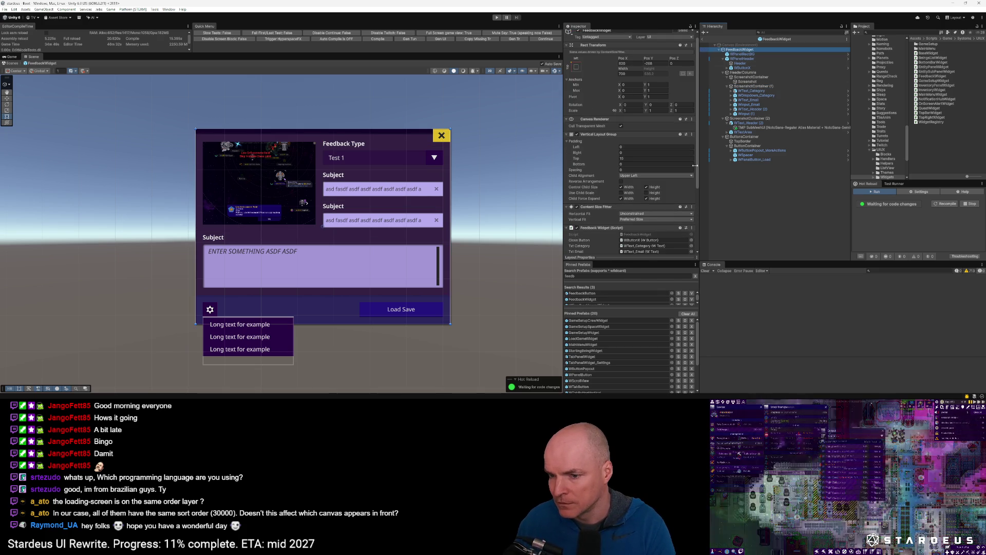
scroll(639, 242, down, 3)
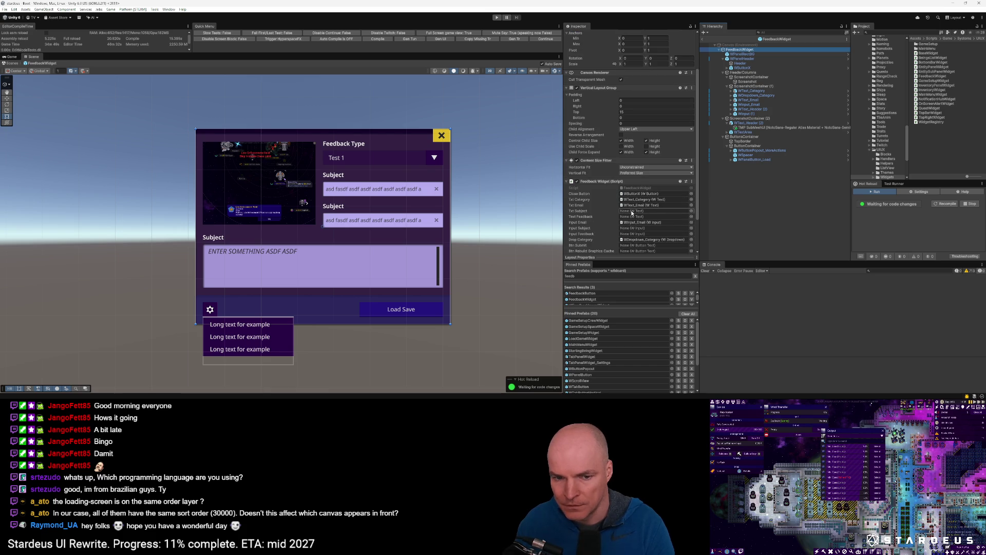
Change WText_Email's label to 'Email' and rename WText_Header (2) to WText_Subject.
click(748, 100)
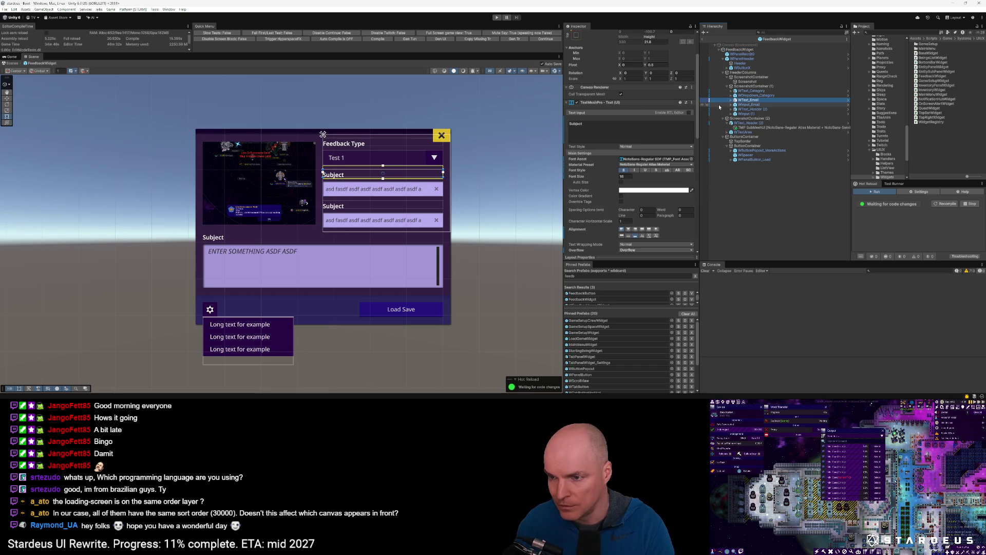
text(Email)
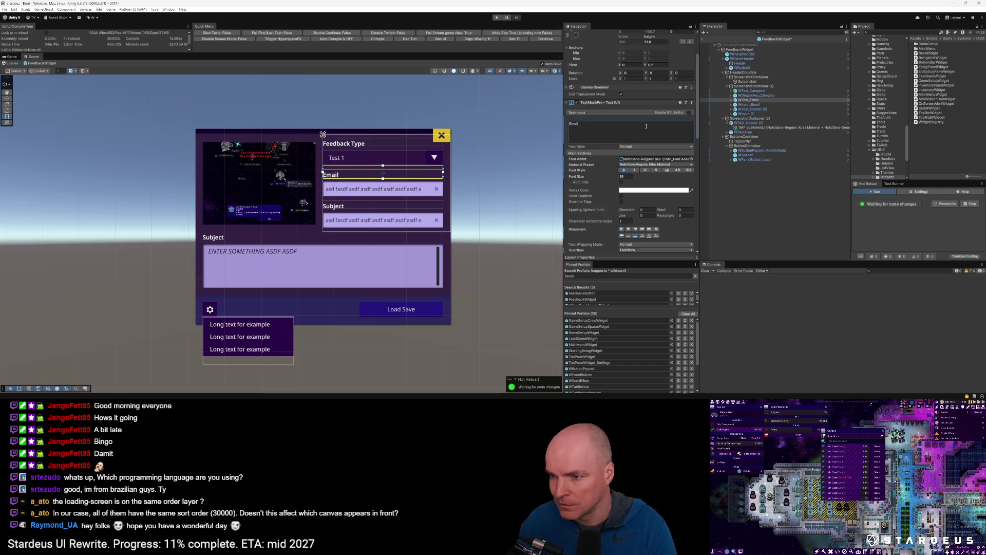
click(752, 109)
click(754, 109)
text(ct)
key(Return)
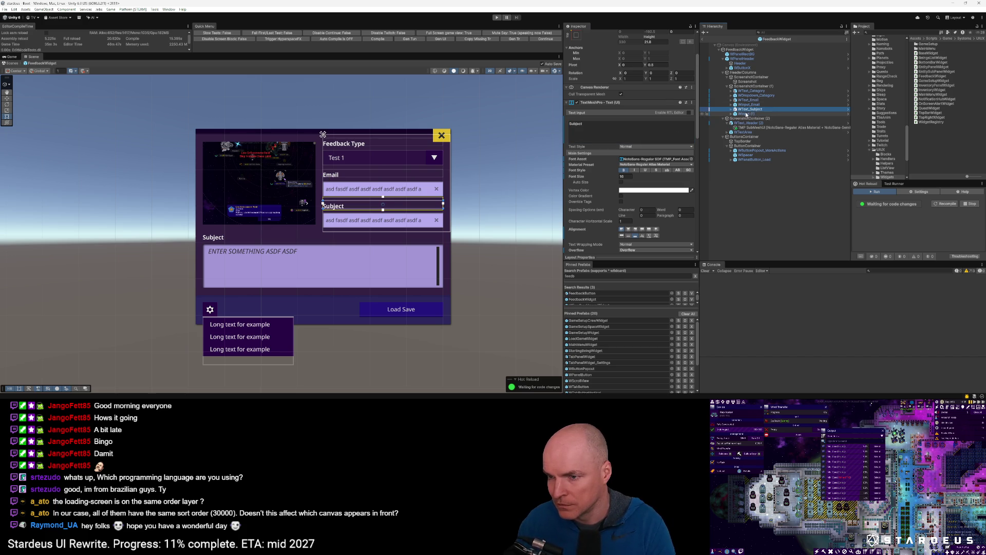
Drag the subject input and WText_Subject into the Input Subject and Txt Subject fields.
click(740, 50)
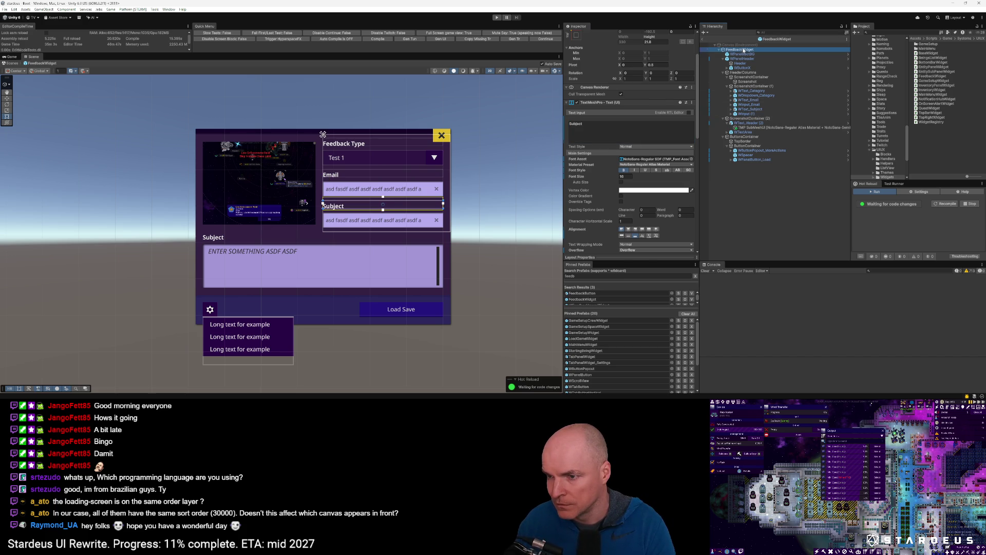
scroll(657, 235, down, 2)
mouse_move(751, 109)
mouse_down()
mouse_move(722, 140)
mouse_move(643, 167)
mouse_up()
mouse_move(746, 113)
mouse_down()
mouse_move(722, 139)
mouse_move(634, 185)
mouse_up()
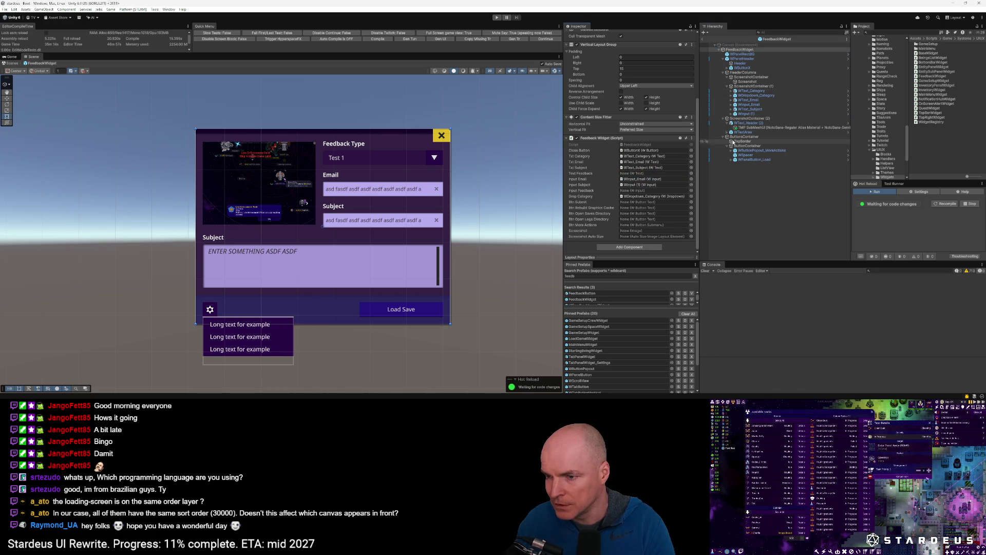
Rename the subject input to Winput_Subject and link WTextArea to Input Feedback.
click(754, 114)
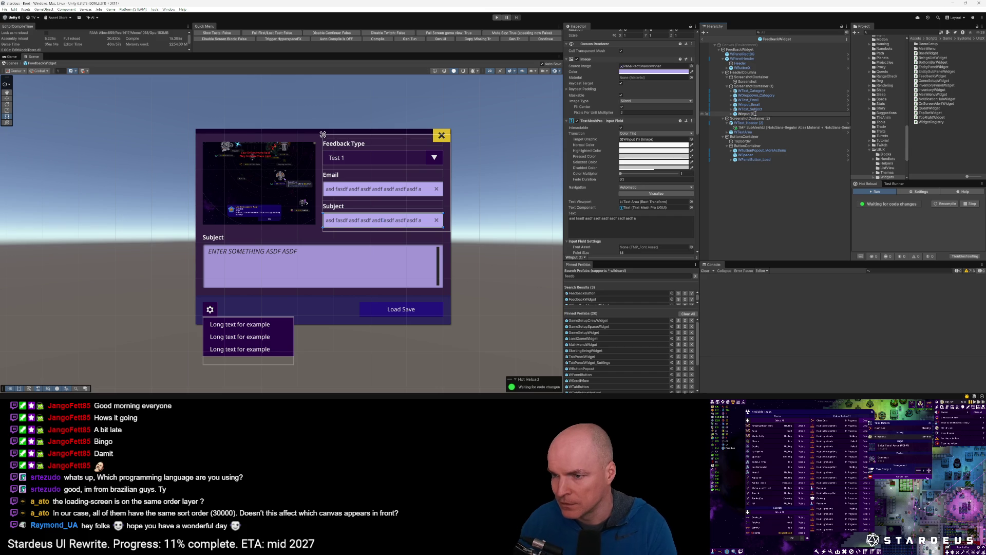
key(Return)
click(749, 49)
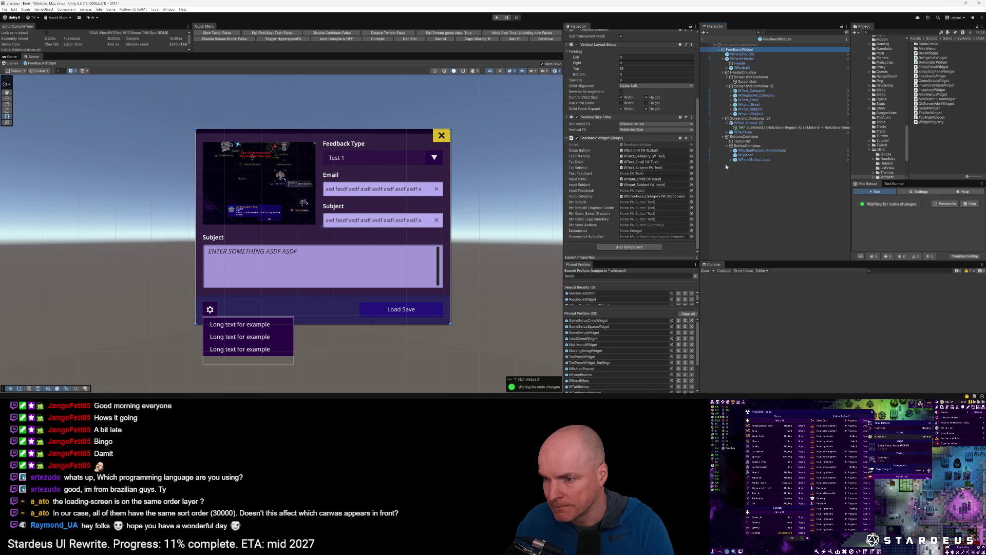
drag(745, 132, 642, 190)
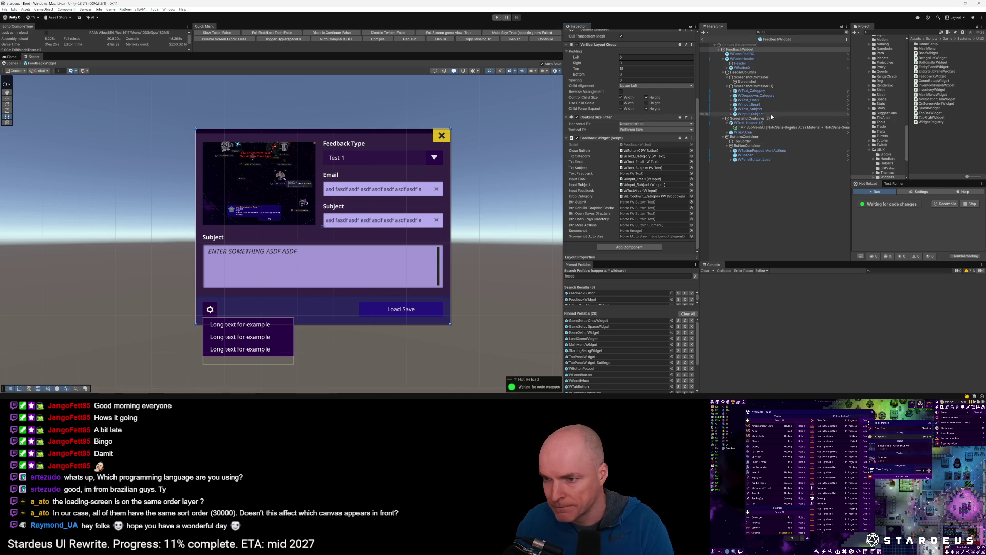
click(756, 123)
click(739, 50)
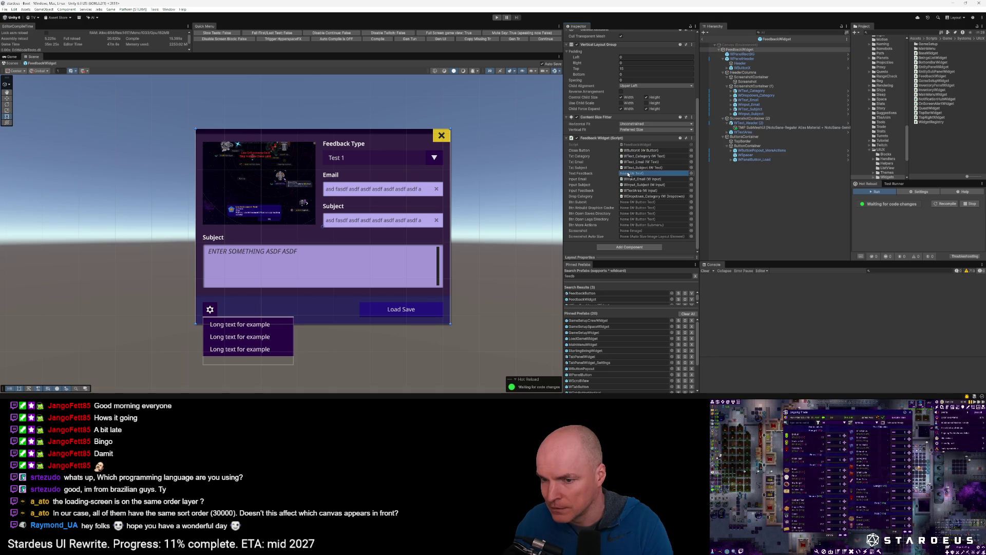
Rename the lower Subject header WText_Header (2) to WText_Feedback.
click(758, 123)
click(759, 123)
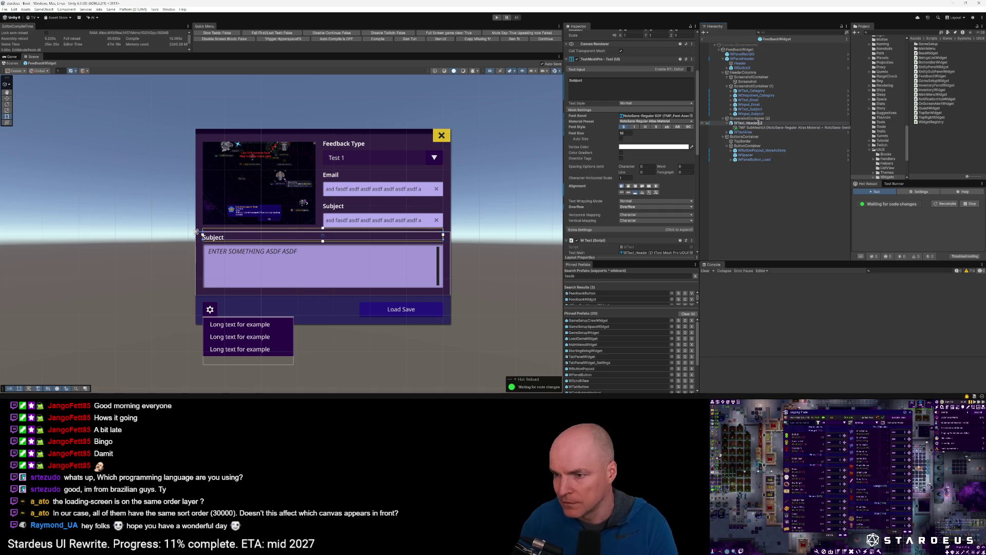
text(k)
key(Return)
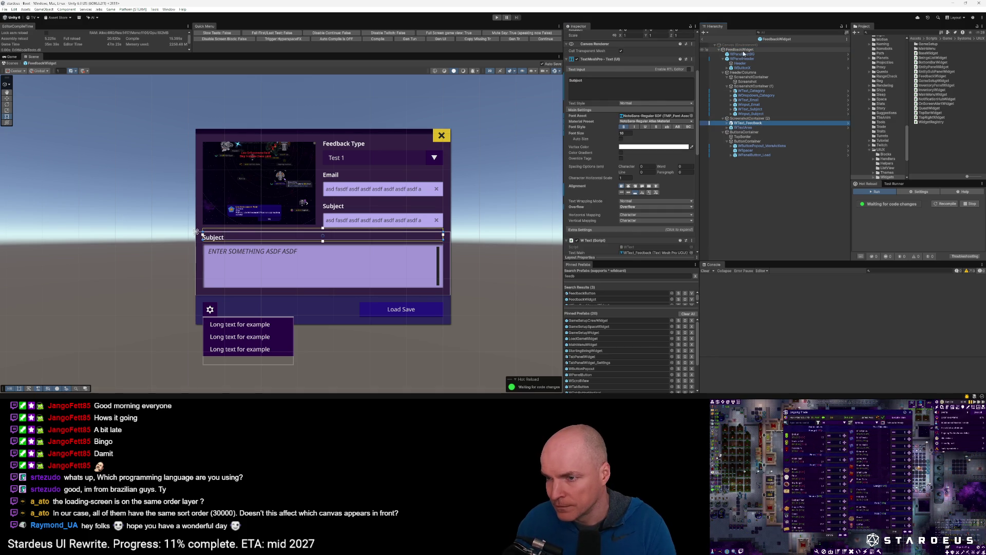
Assign ScreenshotContainer to Screenshot Auto Size and WButtonPopout_MoreActions to Btn More Actions.
click(741, 49)
mouse_move(748, 68)
mouse_down()
mouse_move(755, 91)
mouse_move(755, 82)
mouse_move(652, 204)
mouse_move(652, 230)
mouse_up()
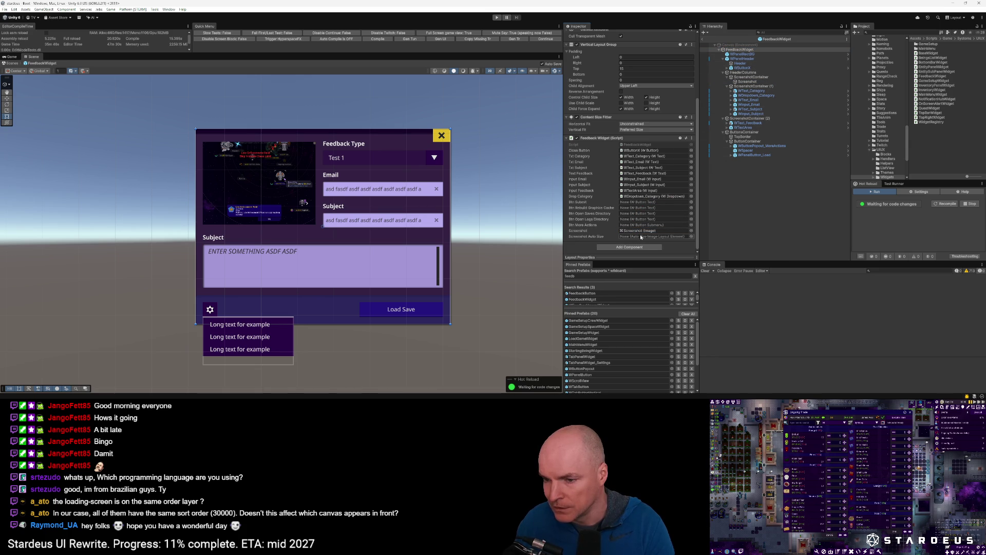
drag(755, 79, 658, 235)
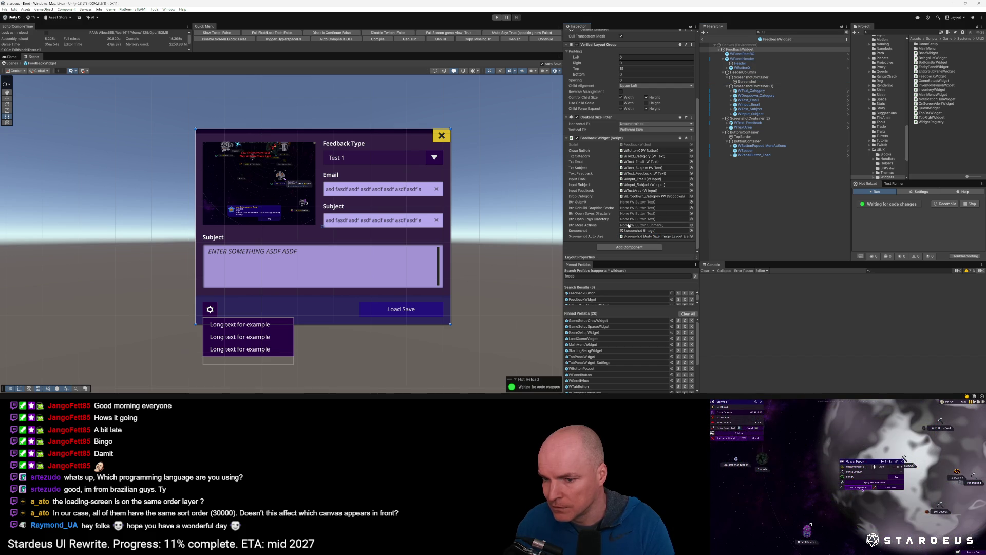
drag(761, 145, 640, 226)
Expand the more-actions popout in the Hierarchy to reveal its popout items.
click(731, 146)
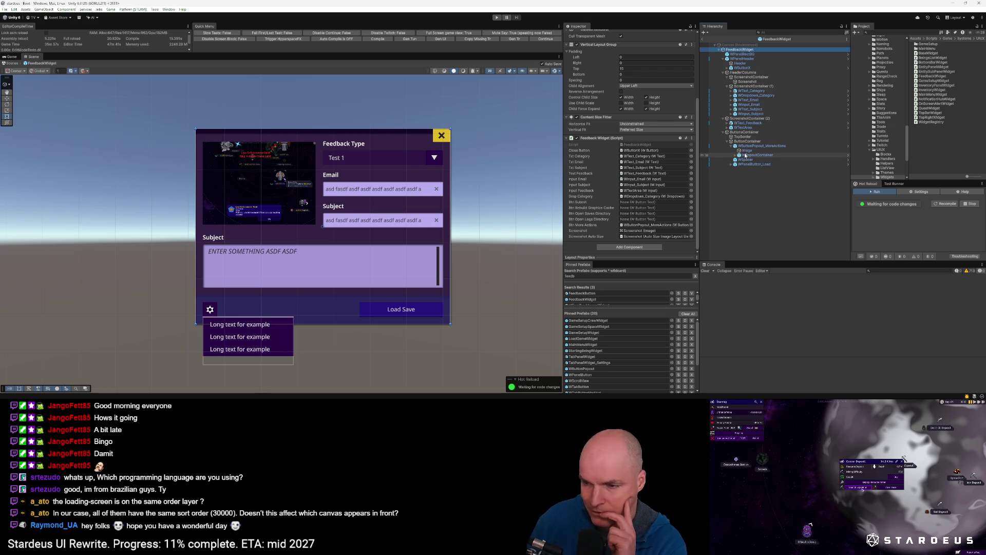
click(736, 154)
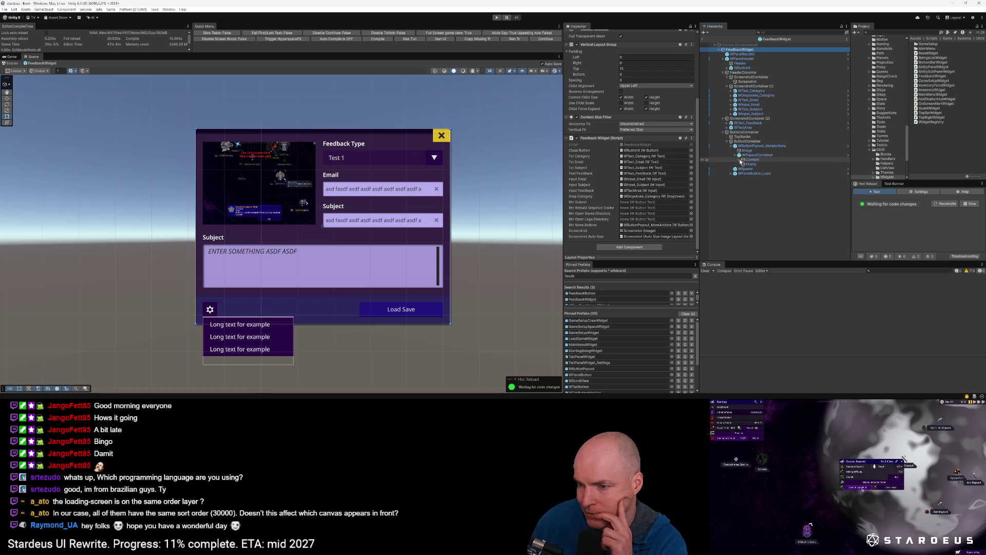
click(741, 160)
click(766, 164)
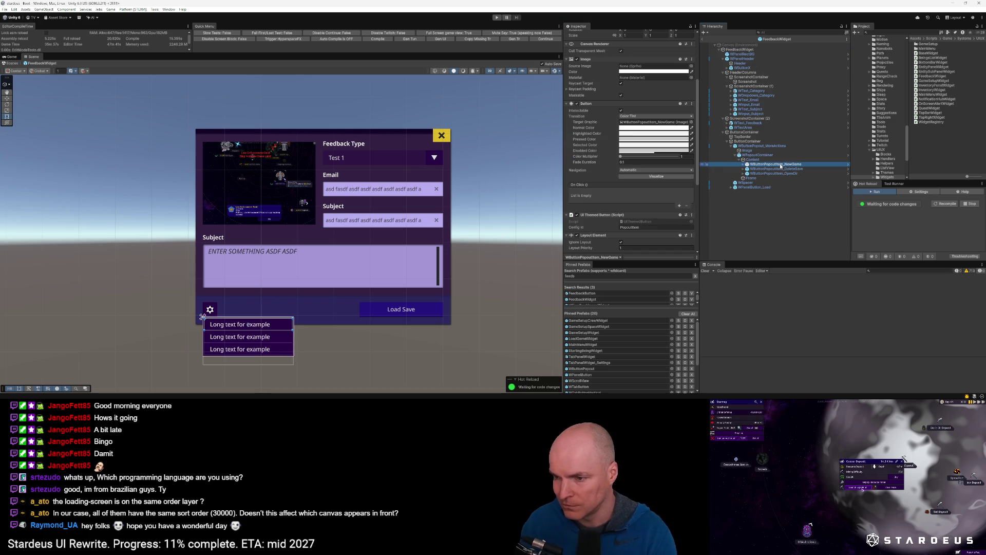
click(755, 50)
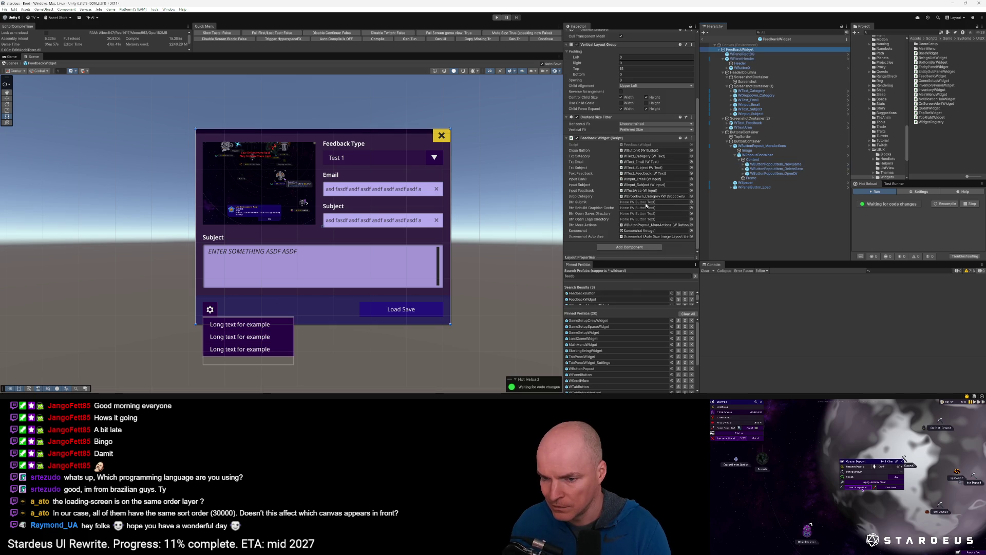
Rename WPanelButton_Load to WPanelButton_Submit and wire it into the Feedback Widget.
click(749, 188)
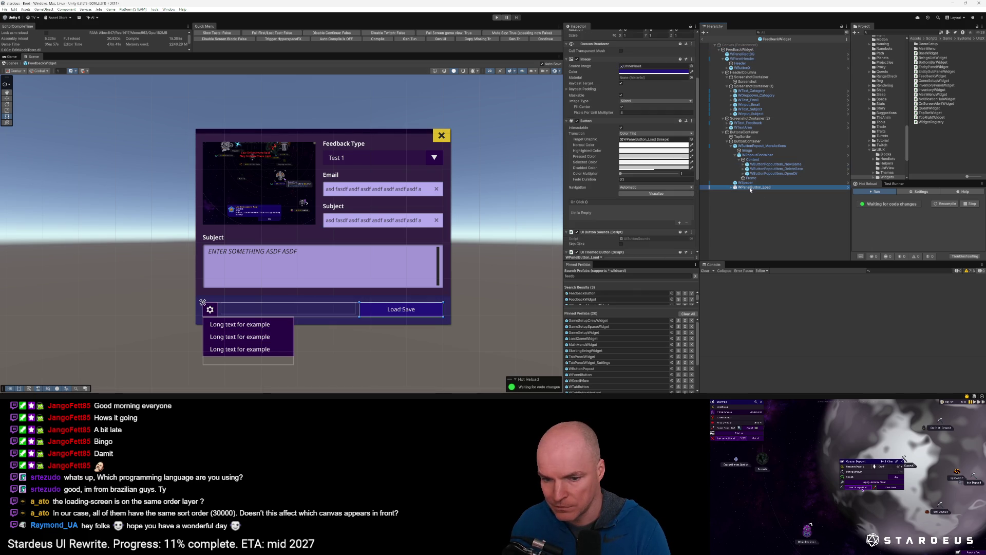
click(741, 189)
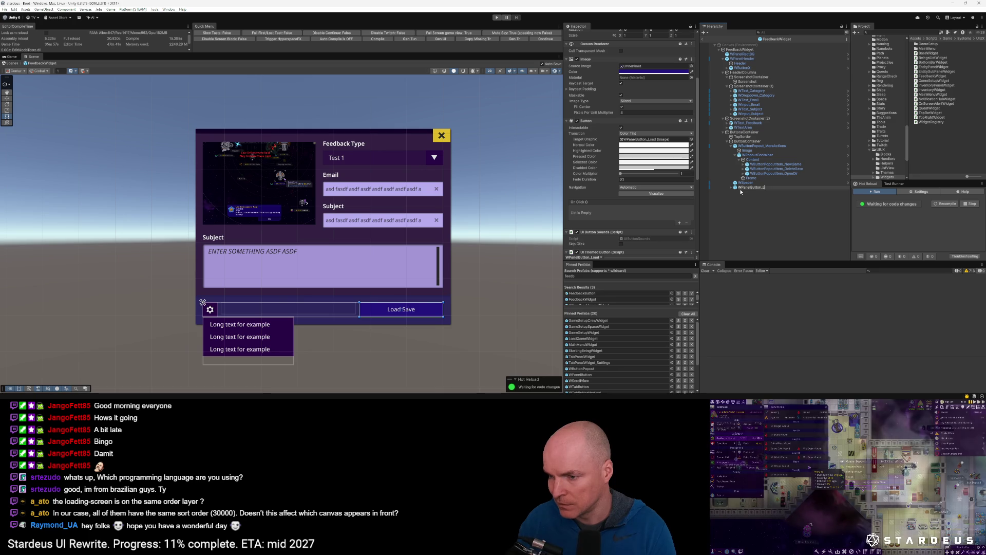
text(Submit)
key(Return)
click(757, 50)
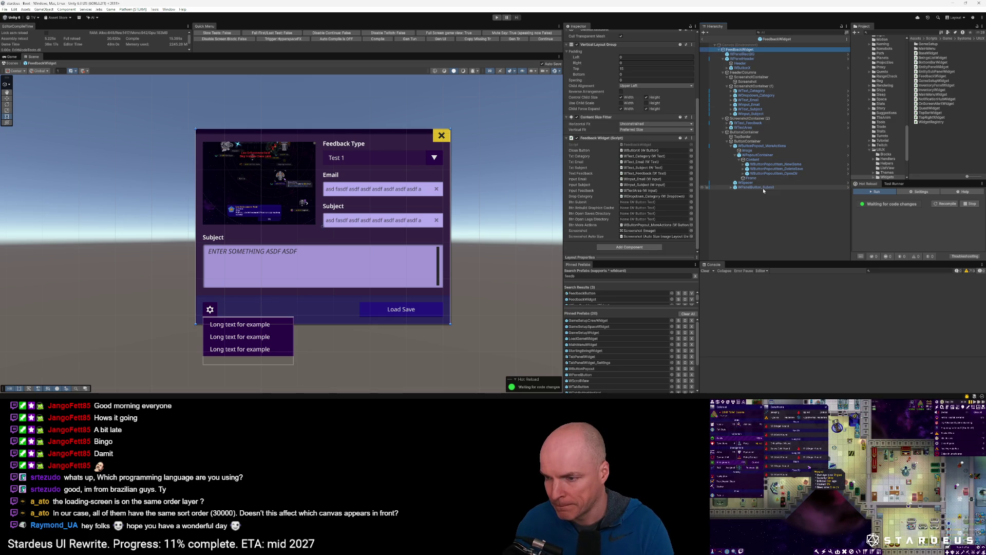
mouse_move(755, 187)
mouse_down()
mouse_move(644, 222)
mouse_move(633, 202)
mouse_up()
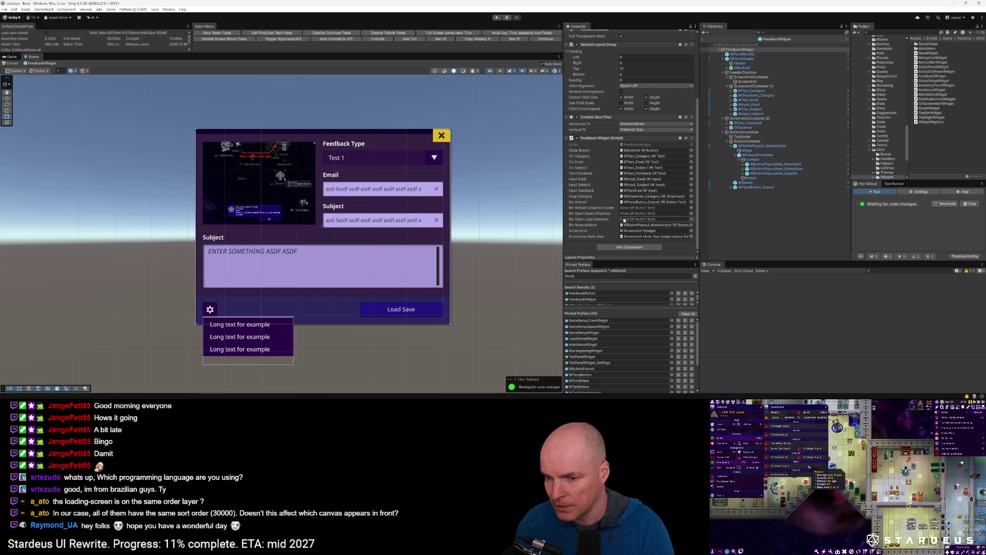
Rename the NewGame and DeleteSave items to WButtonPopoutItem_OpenSaves and WButtonPopoutItem_OpenLogs.
click(783, 164)
key(F2)
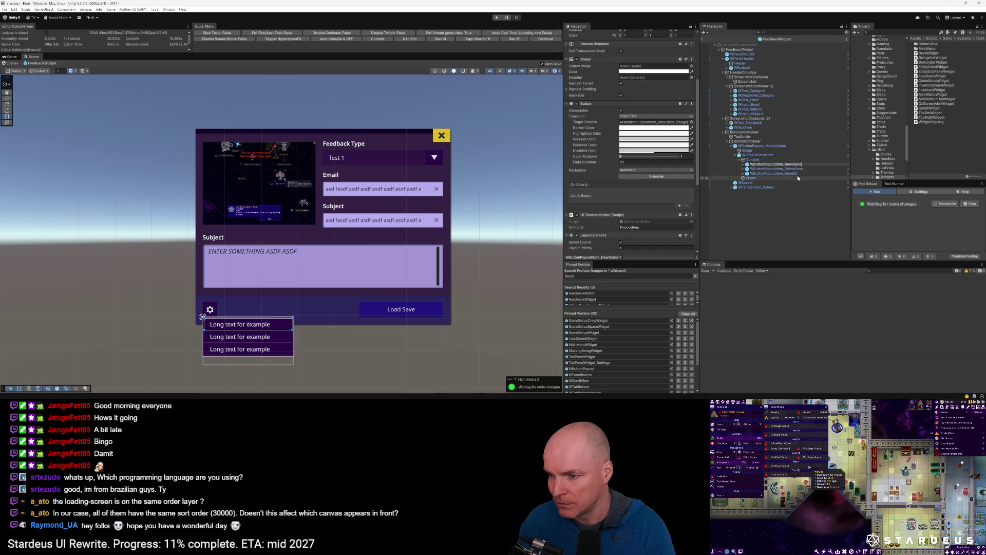
text(aves)
key(Return)
key(Down)
key(F2)
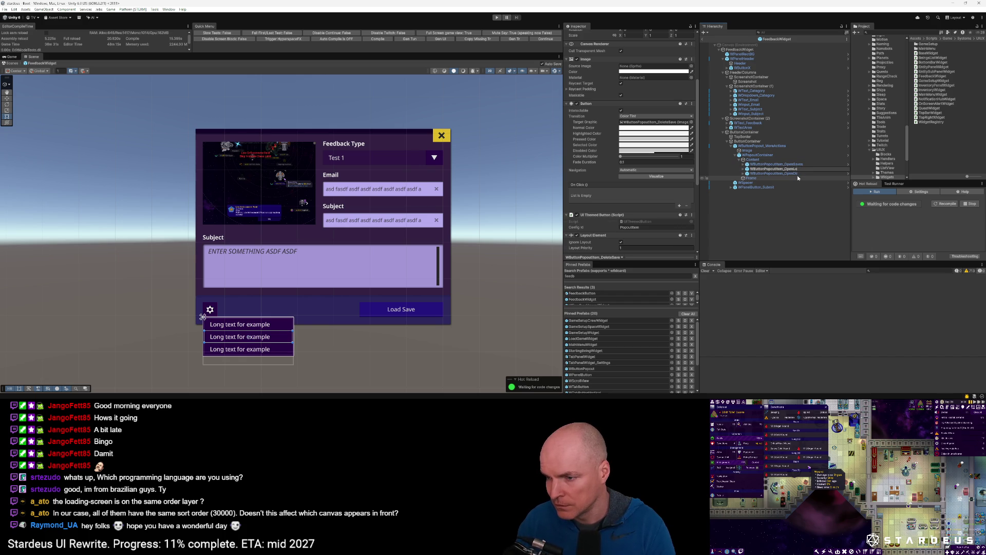
text(gs)
key(Return)
Rename the OpenDir popout item to WButtonPopoutItem_RebuildCache.
key(Down)
key(F2)
key(Return)
key(Down)
key(Down)
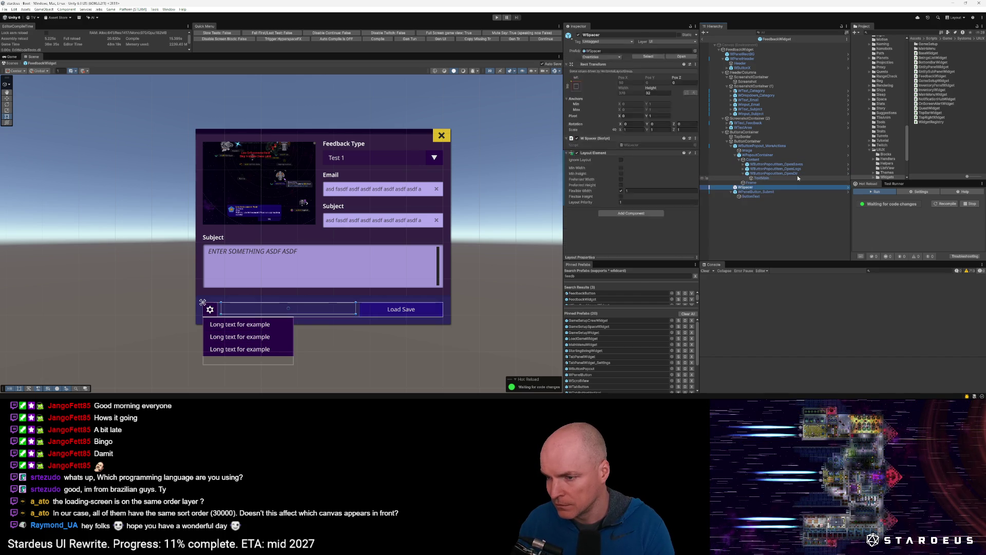
click(797, 175)
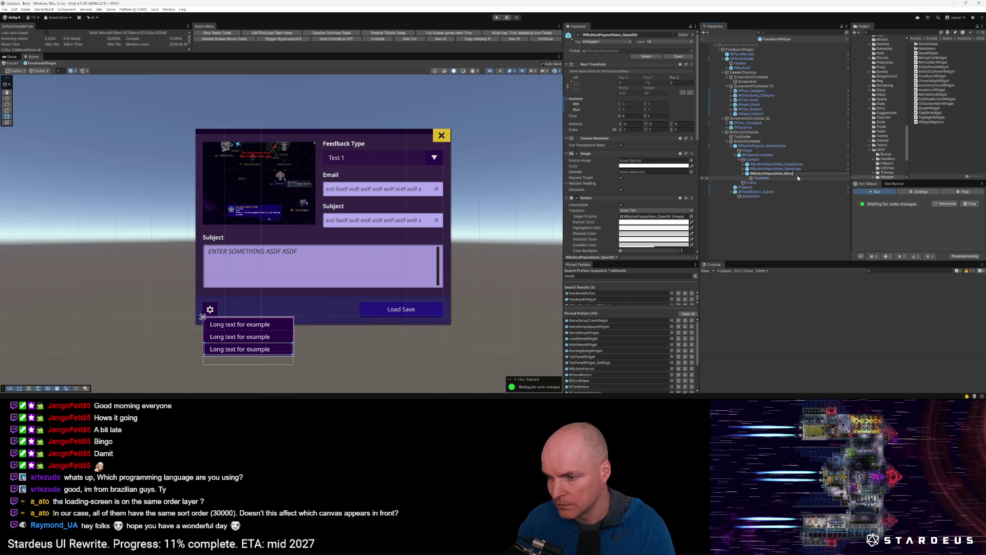
text(ildCache)
key(Return)
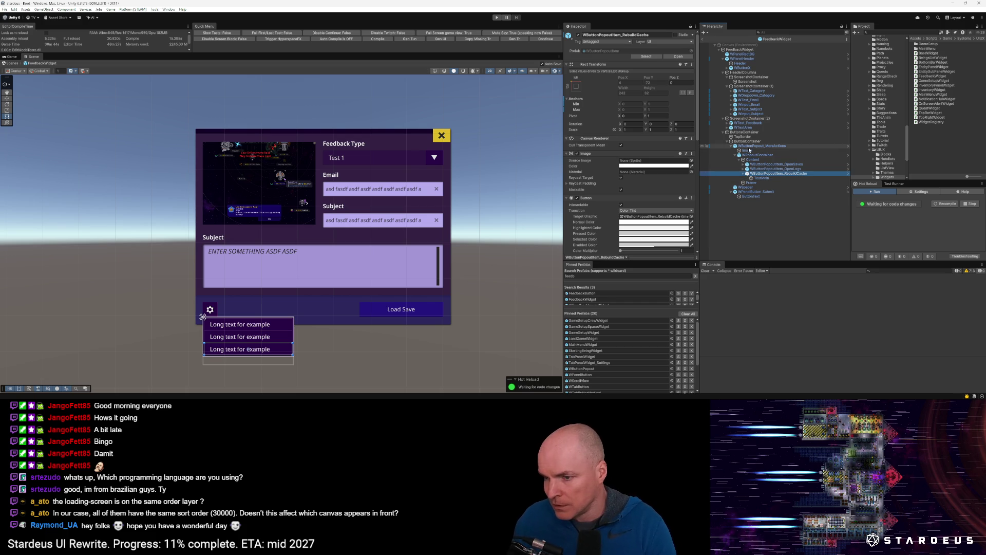
Wire OpenSaves, OpenLogs and RebuildCache into the Feedback Widget's references, then enter play mode.
click(740, 50)
scroll(646, 226, down, 5)
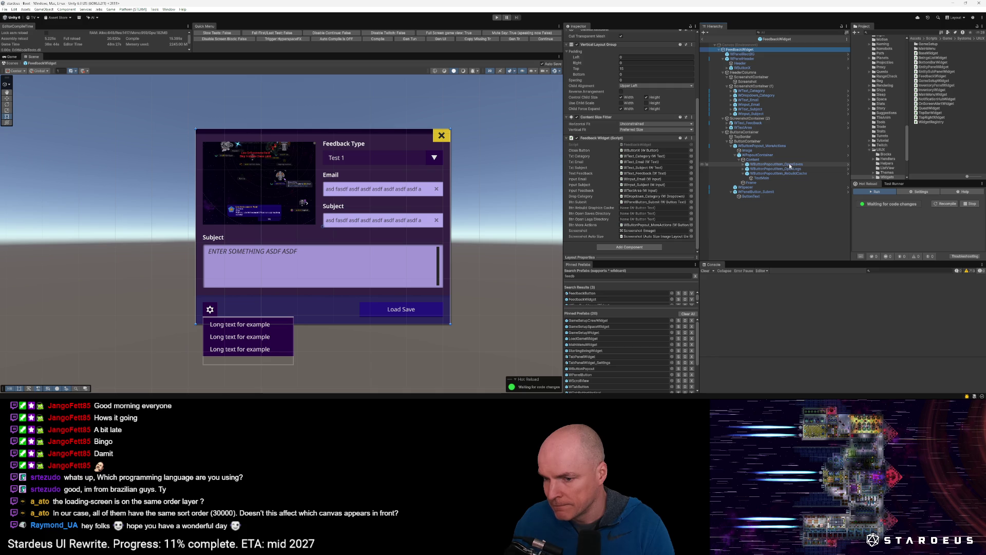
mouse_move(790, 165)
mouse_down()
mouse_move(683, 212)
mouse_move(655, 213)
mouse_up()
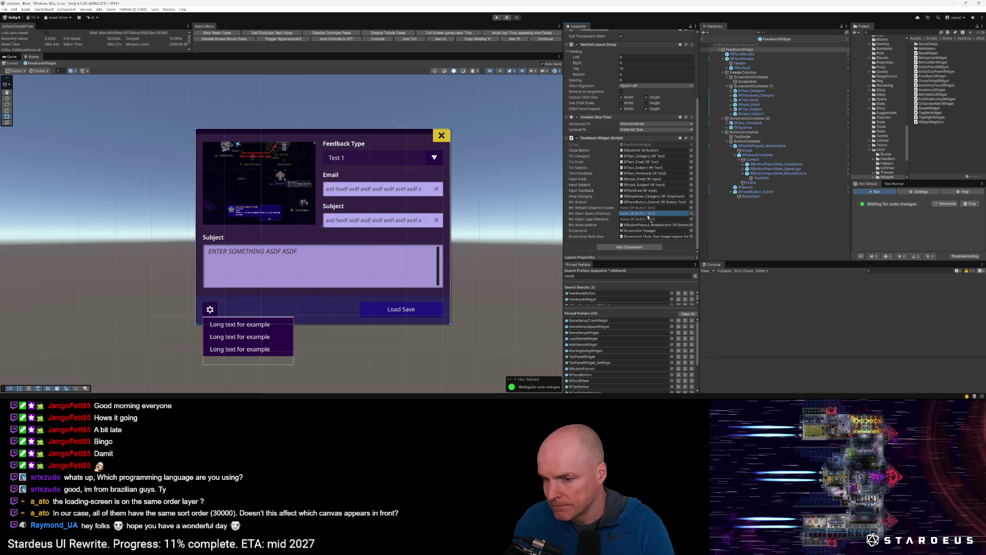
drag(798, 169, 640, 220)
mouse_move(786, 173)
mouse_down()
mouse_move(666, 216)
mouse_move(659, 208)
mouse_up()
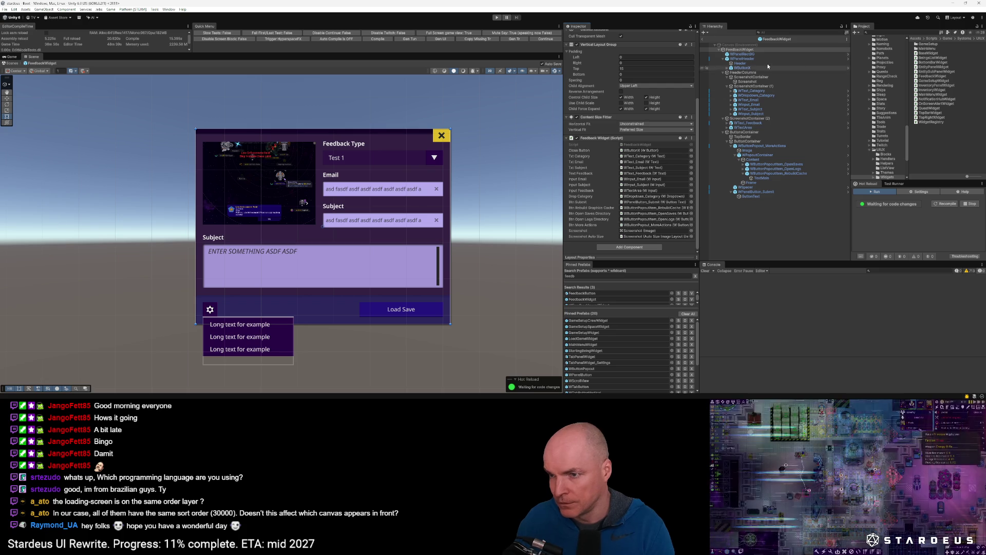
key(ctrl+p)
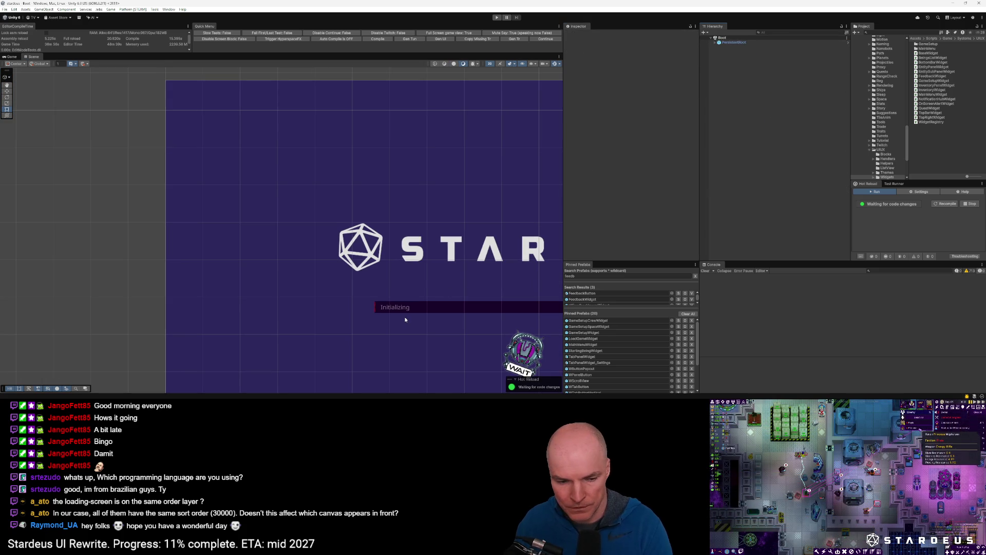
Scroll while the Stardeus loading screen initializes in play mode.
scroll(434, 306, down, 6)
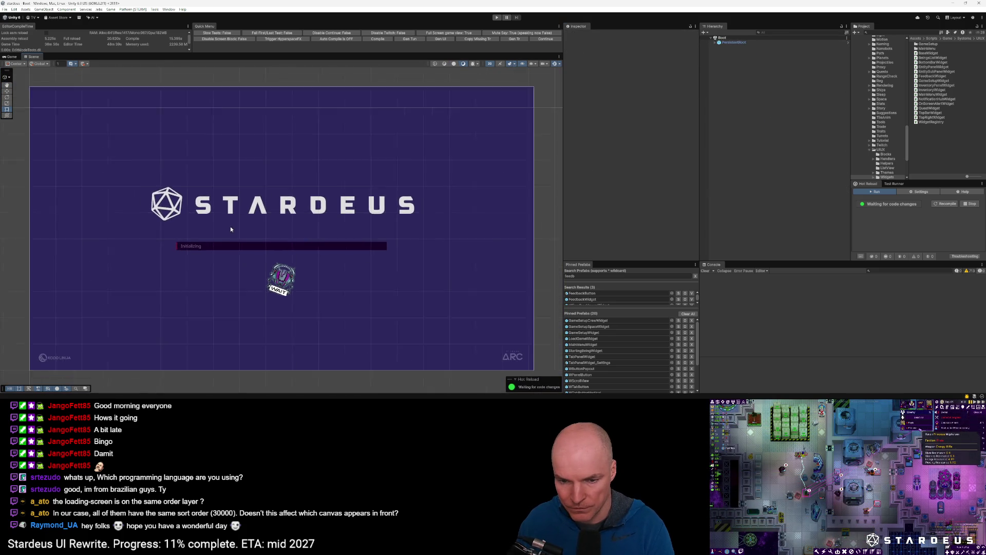